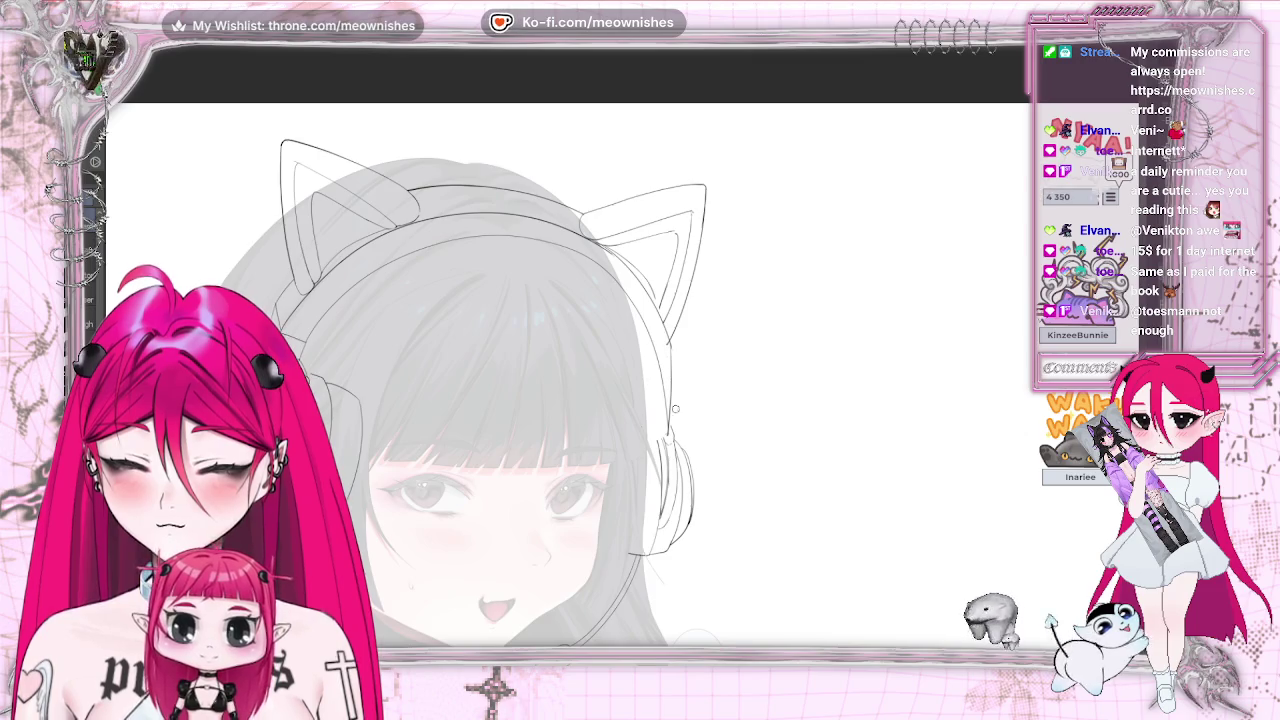
- Trace the cat-ear headphone lines over the girl's head on a tilted canvas, then return the view upright
left_click_drag(676, 426, 881, 175)
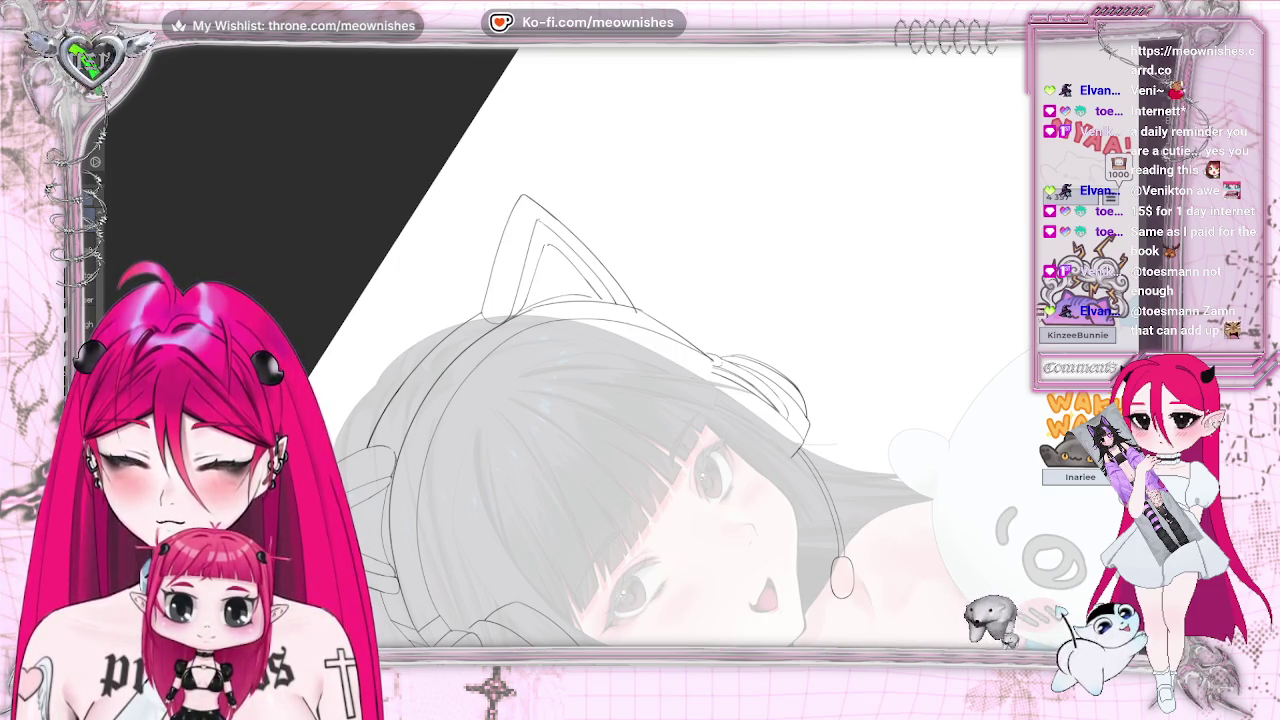
key("ctrl+0")
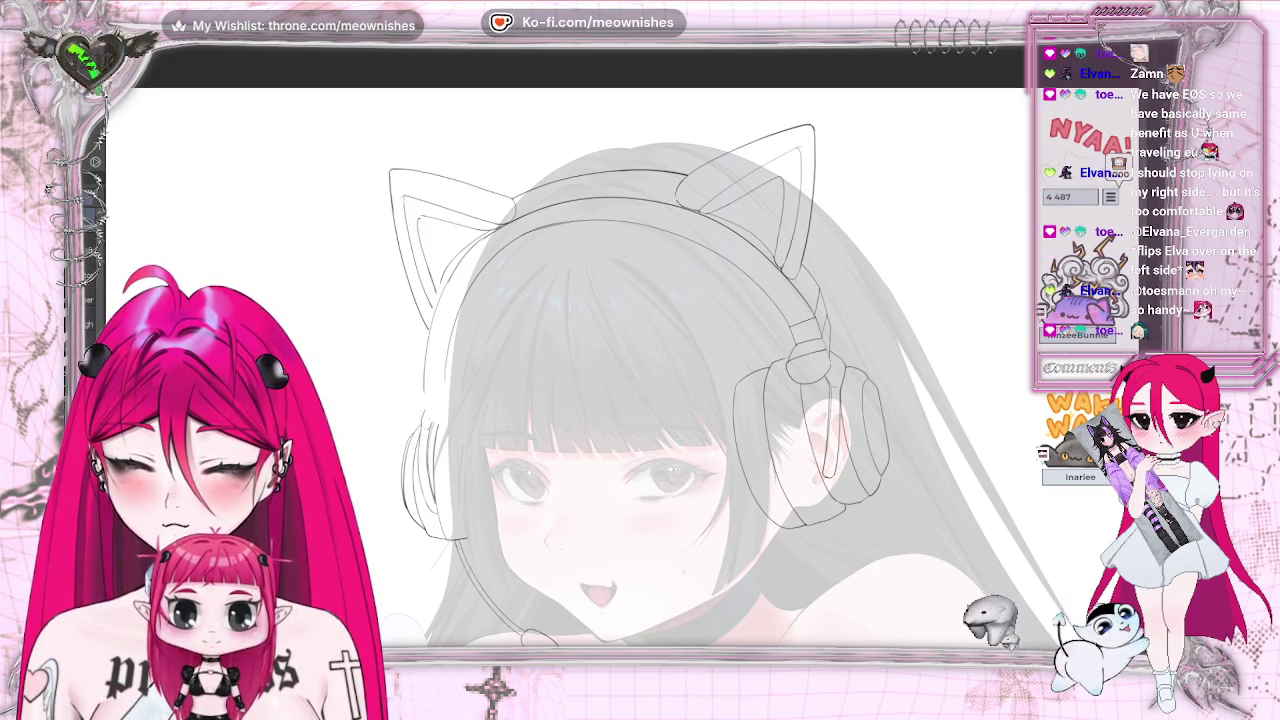
- Liquify the cat-ear outlines, pushing the left ear up and outward and refining its tip
key("m")
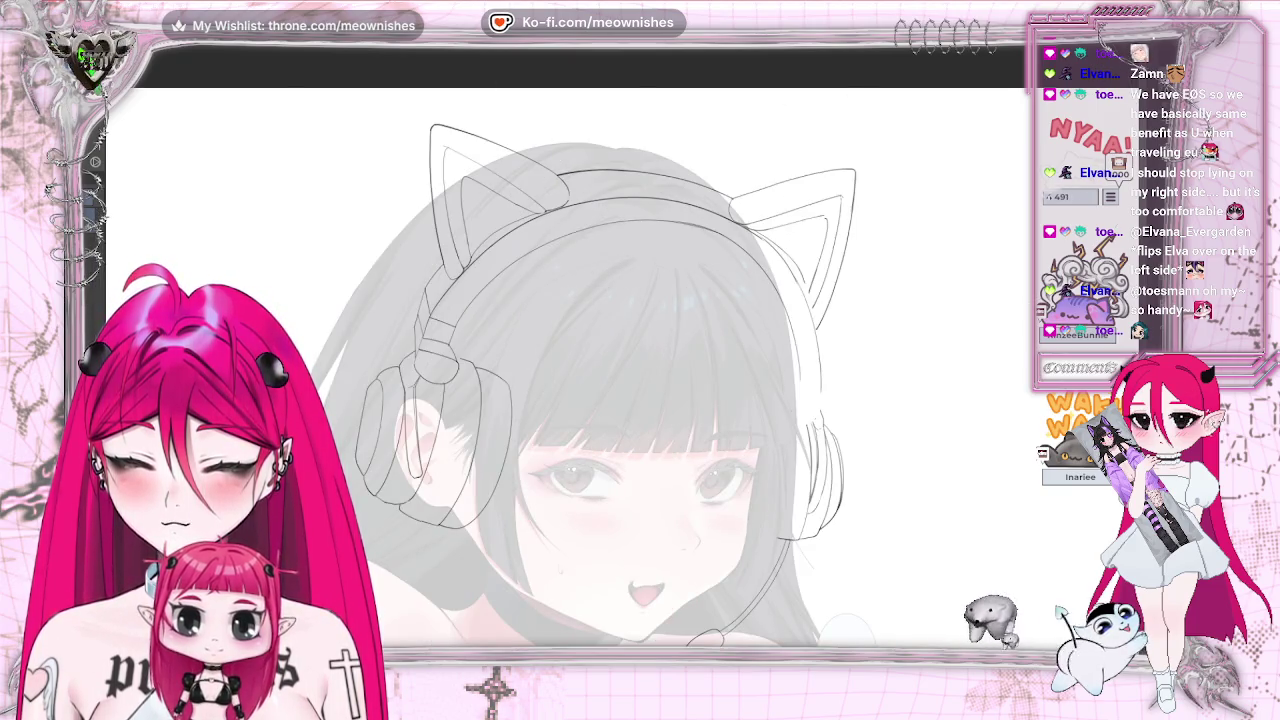
left_click_drag(857, 86, 899, 180)
key("m")
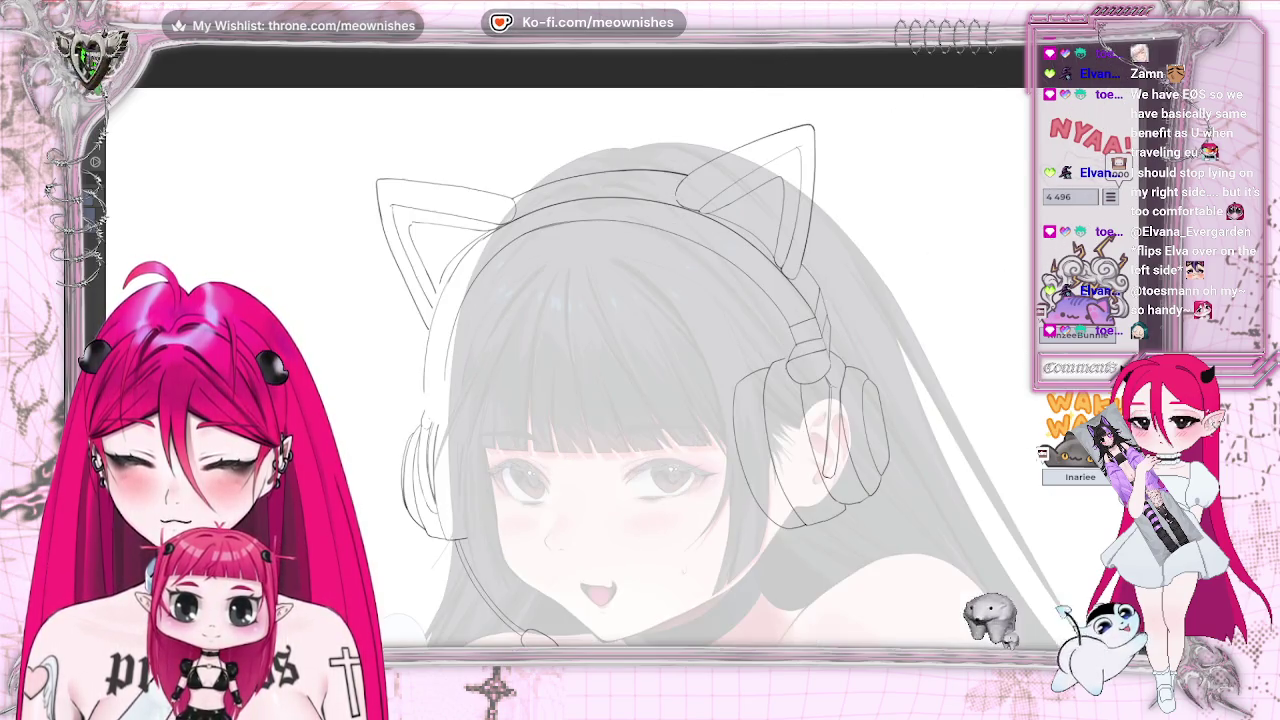
left_click_drag(380, 184, 392, 172)
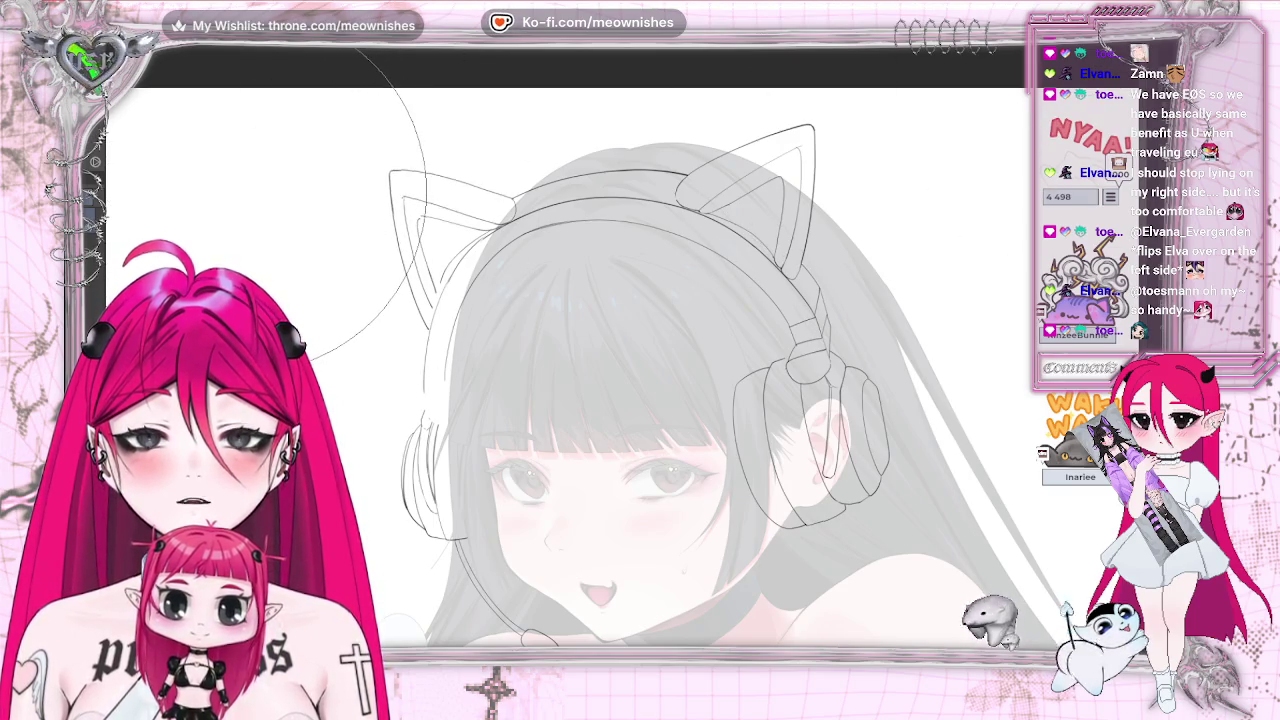
key("6")
key("6")
key("6")
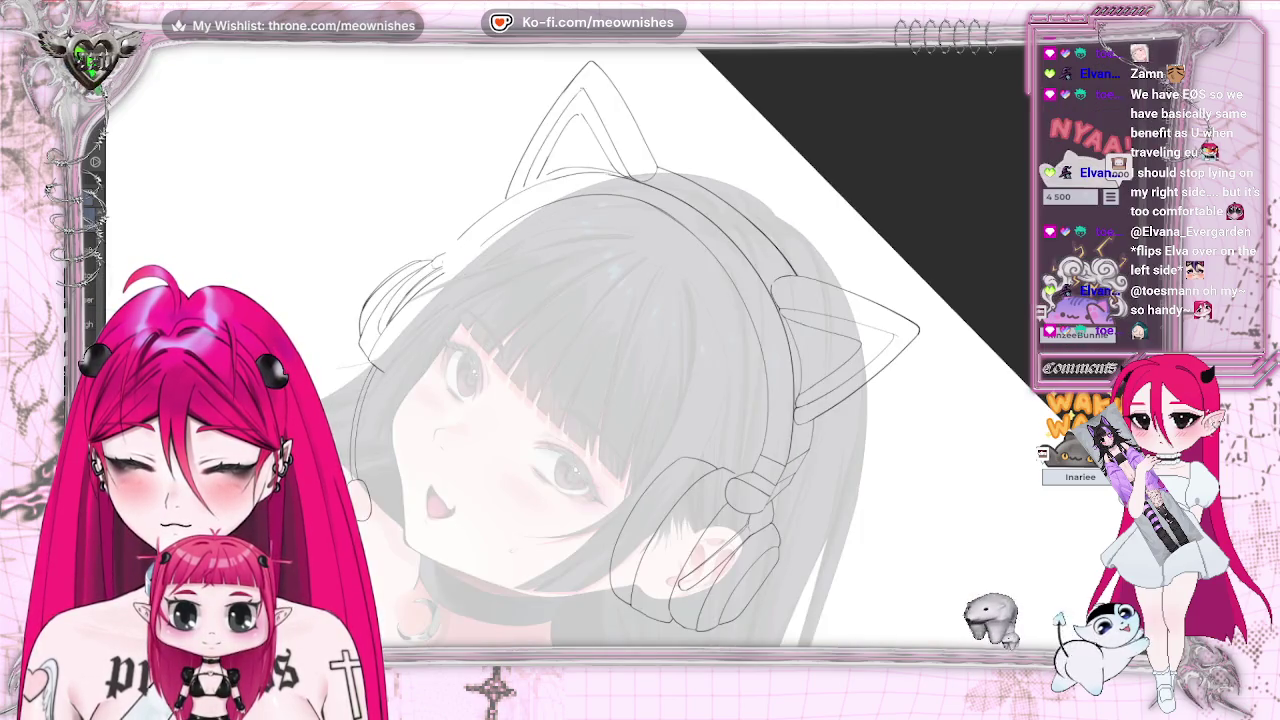
left_click_drag(563, 80, 585, 67)
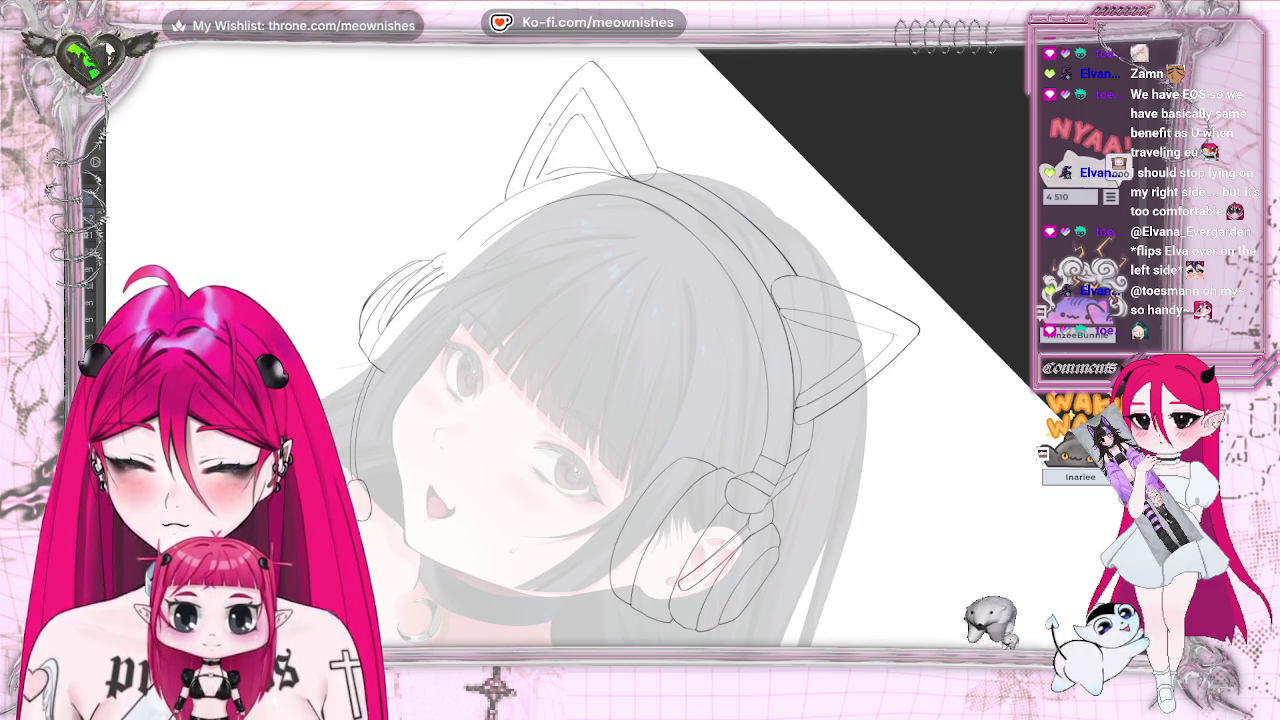
key("ctrl+0")
key("m")
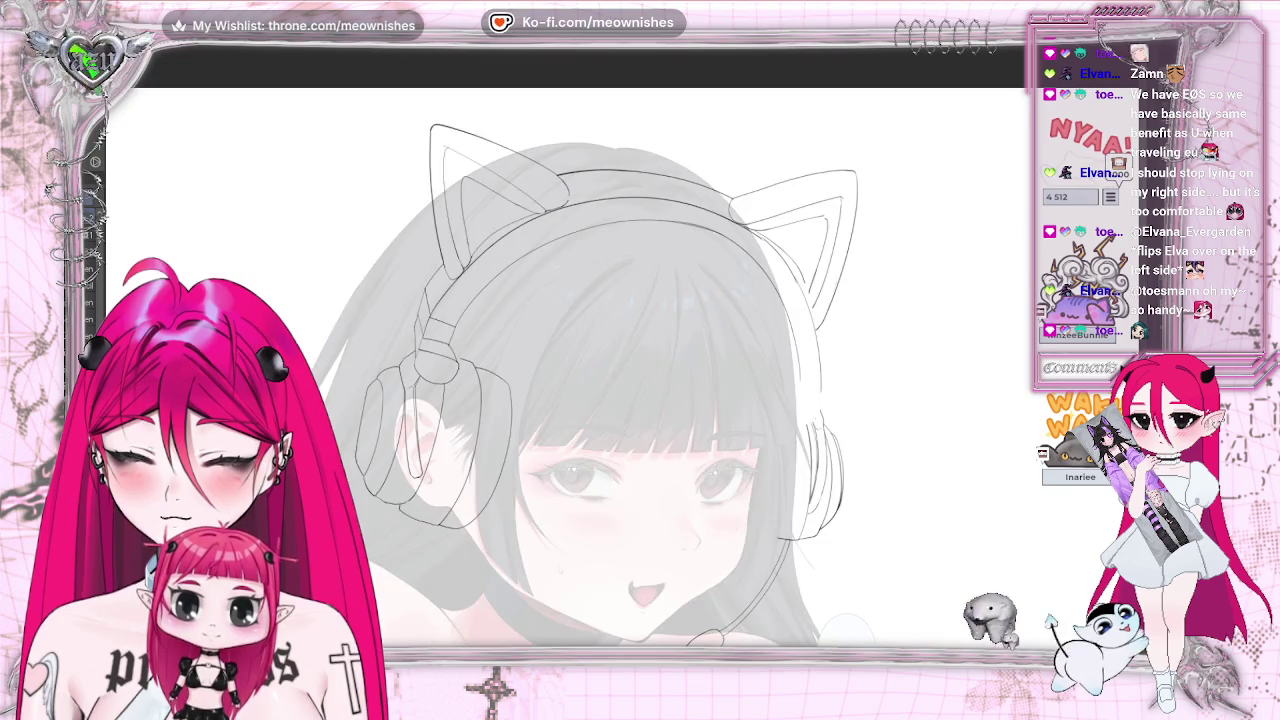
key("minus")
key("minus")
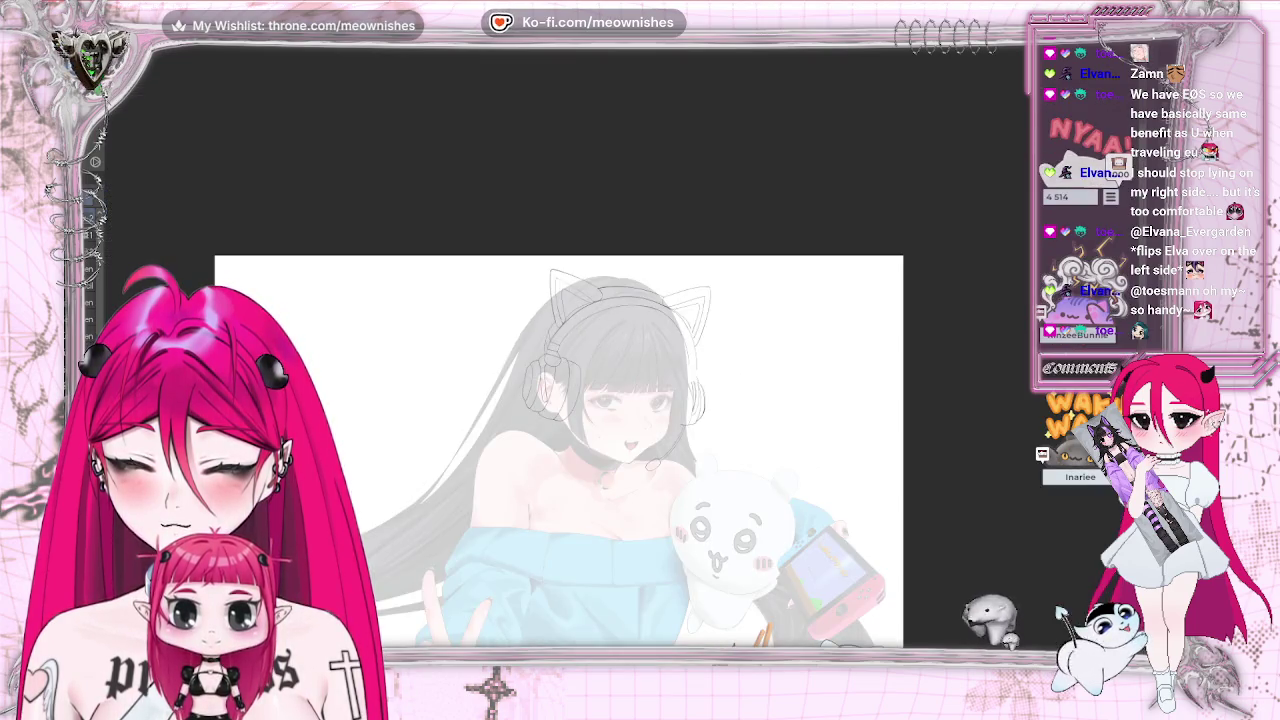
key("m")
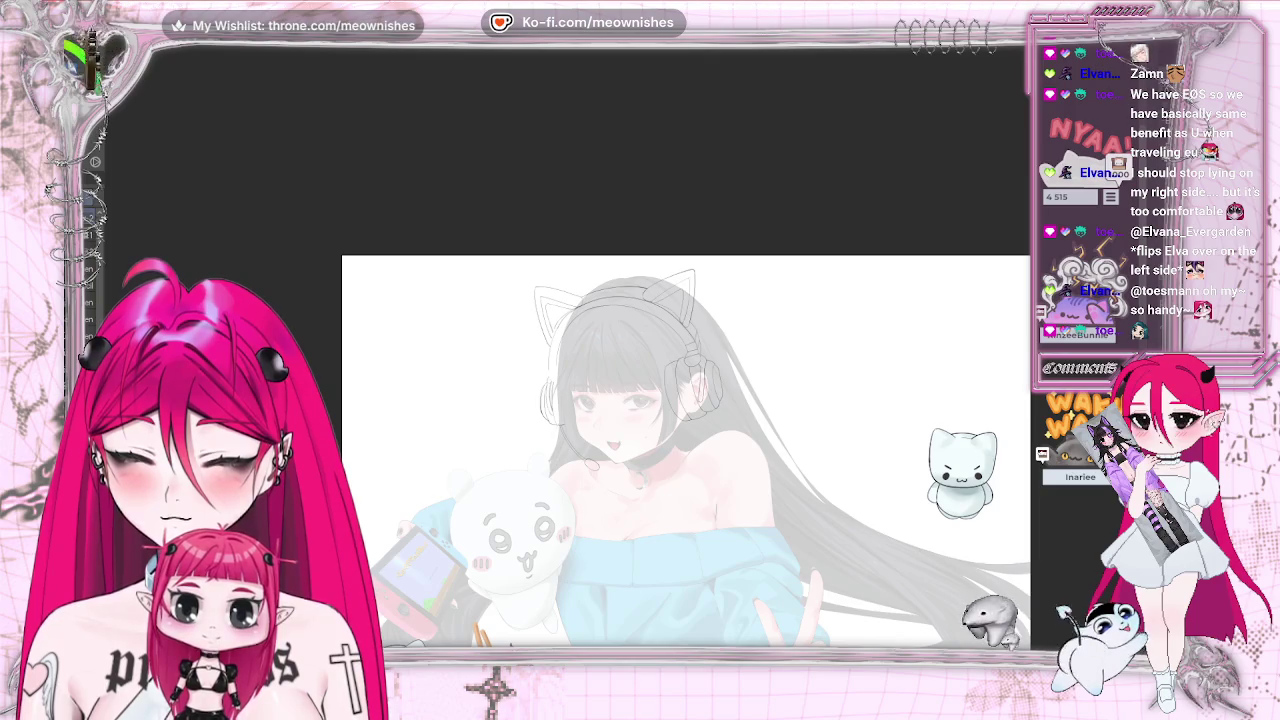
key("m")
key("plus")
key("plus")
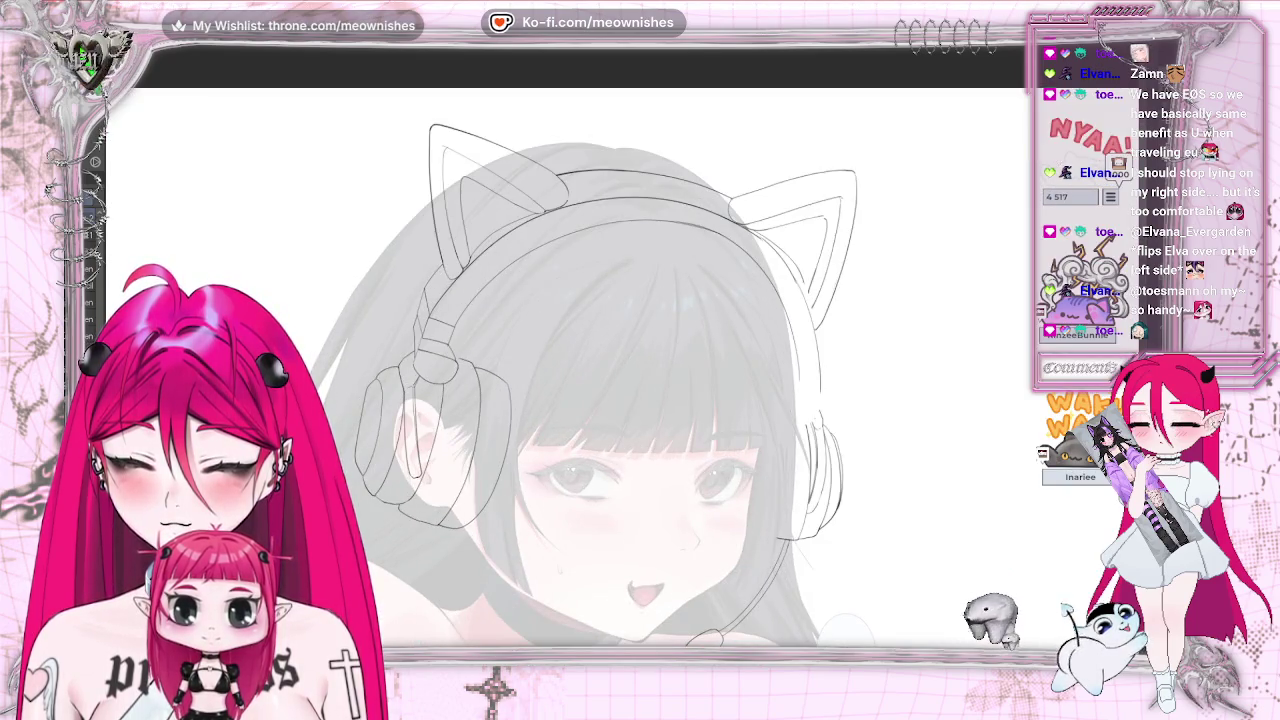
key("plus")
key("6")
key("6")
key("6")
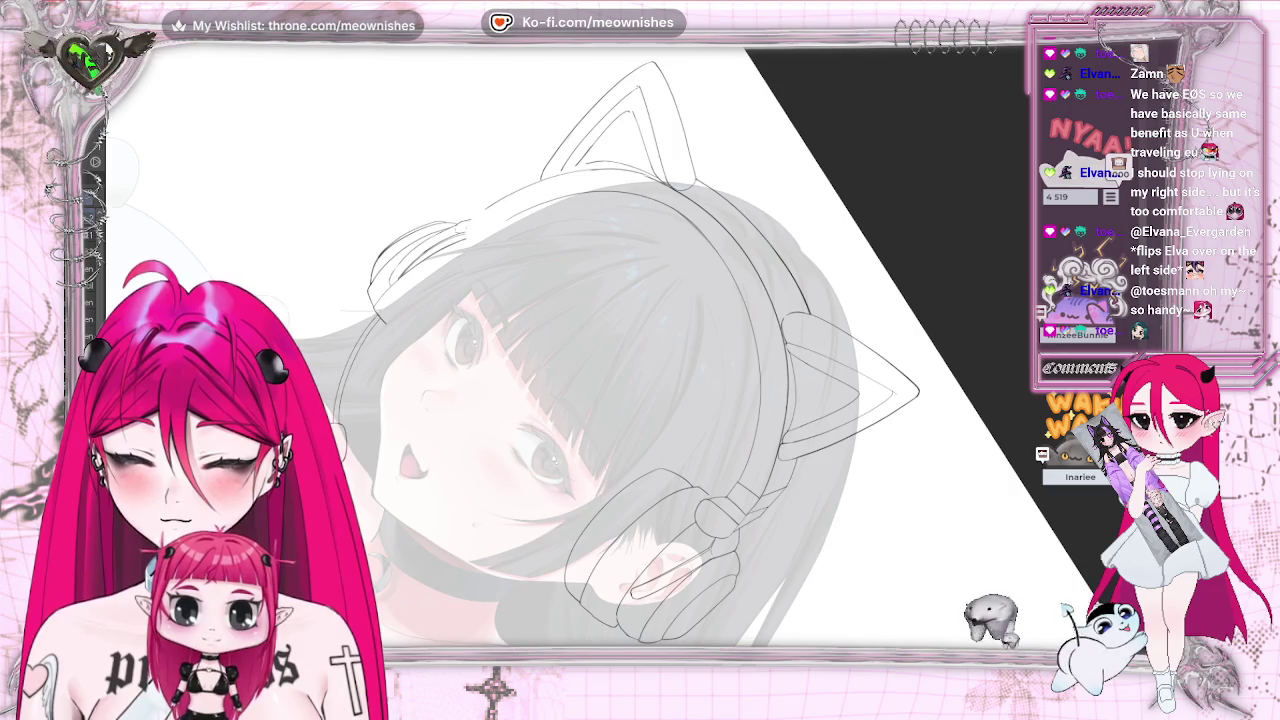
key("6")
key("6")
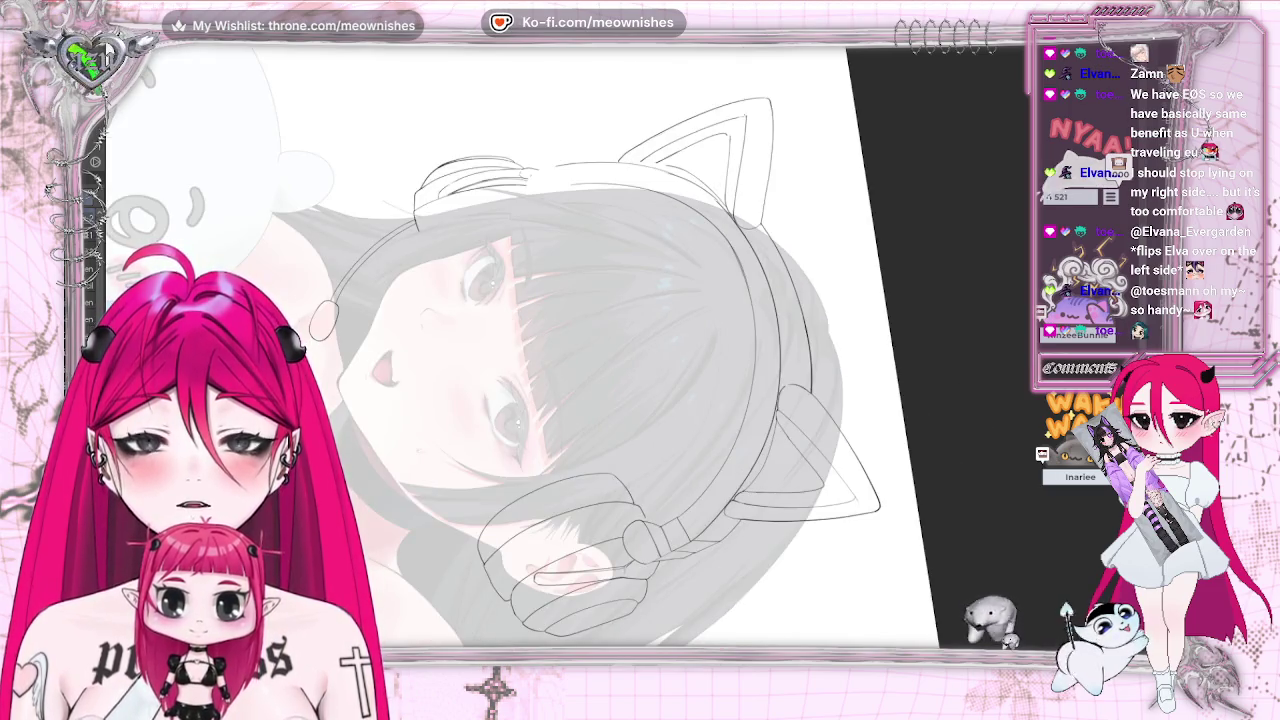
key("plus")
scroll(550, 350, "up", 3)
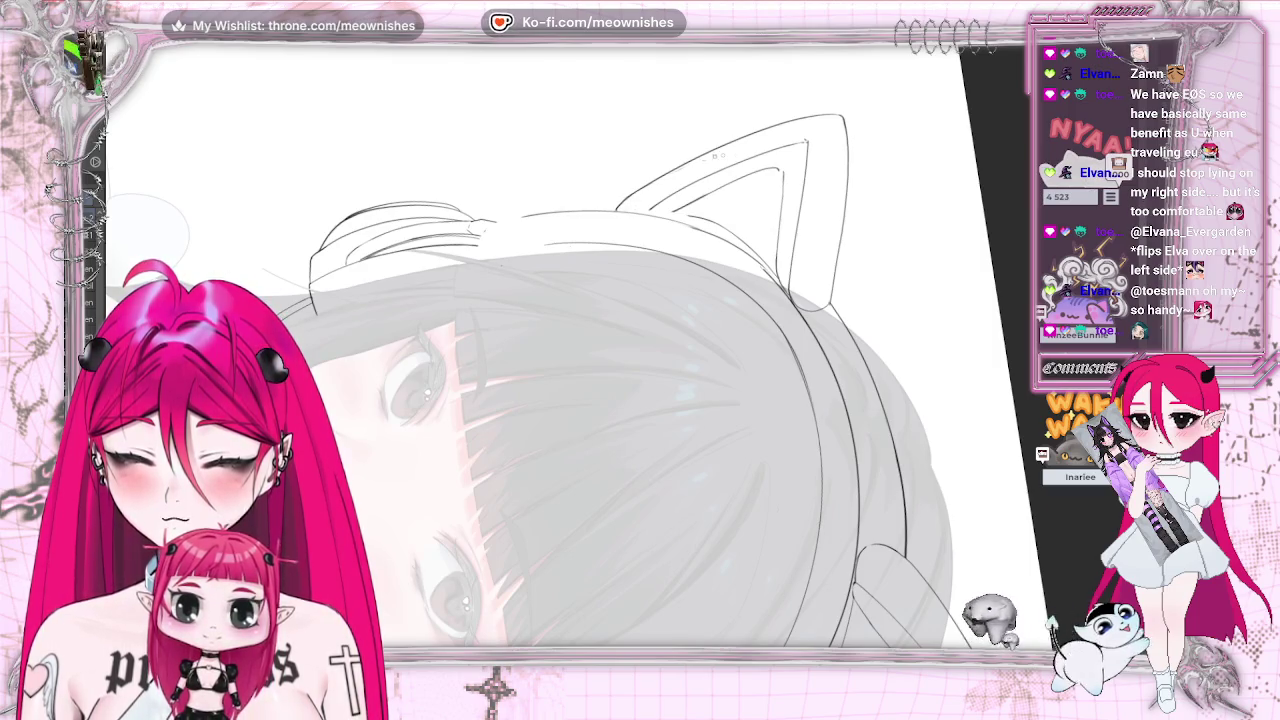
key("5")
key("2")
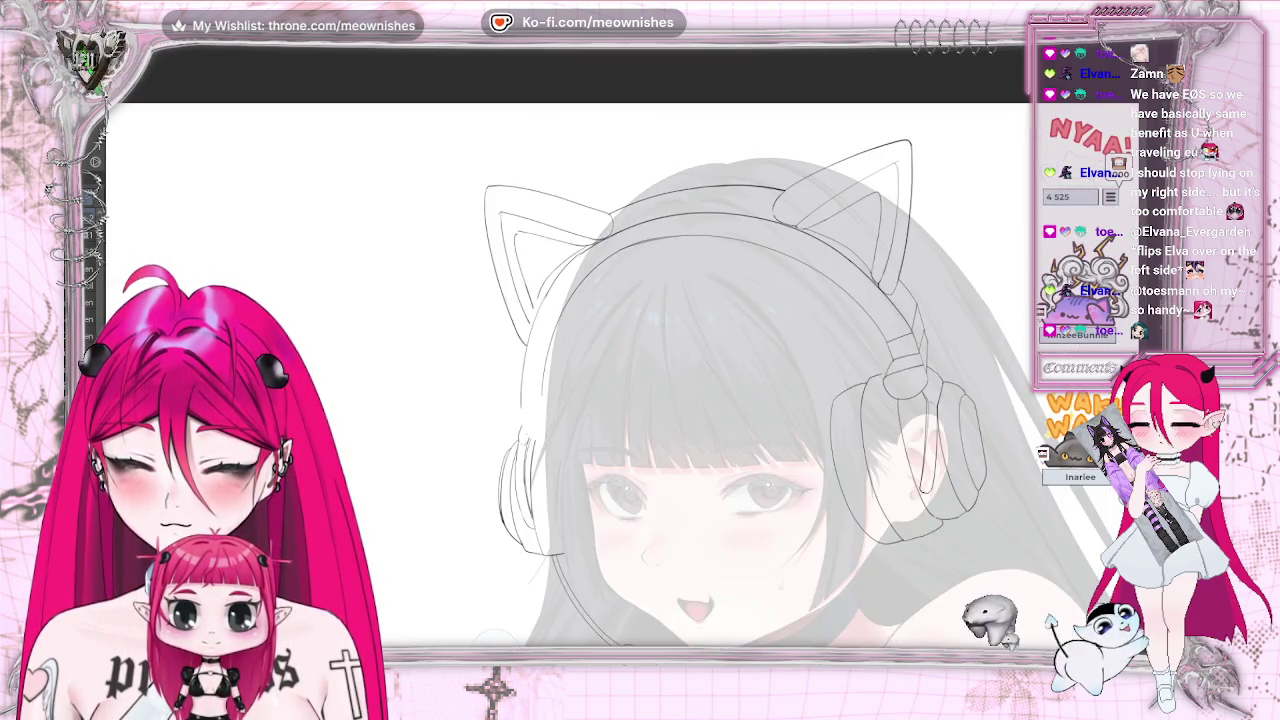
key("plus")
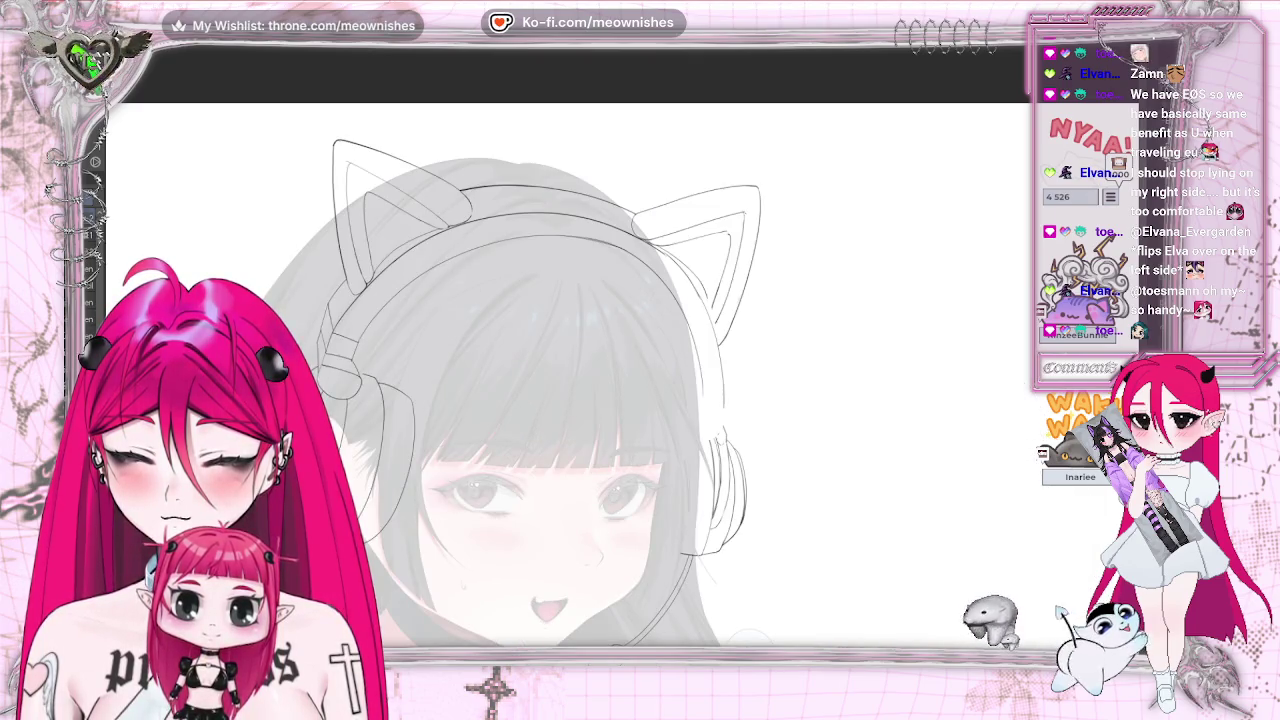
key("4")
key("4")
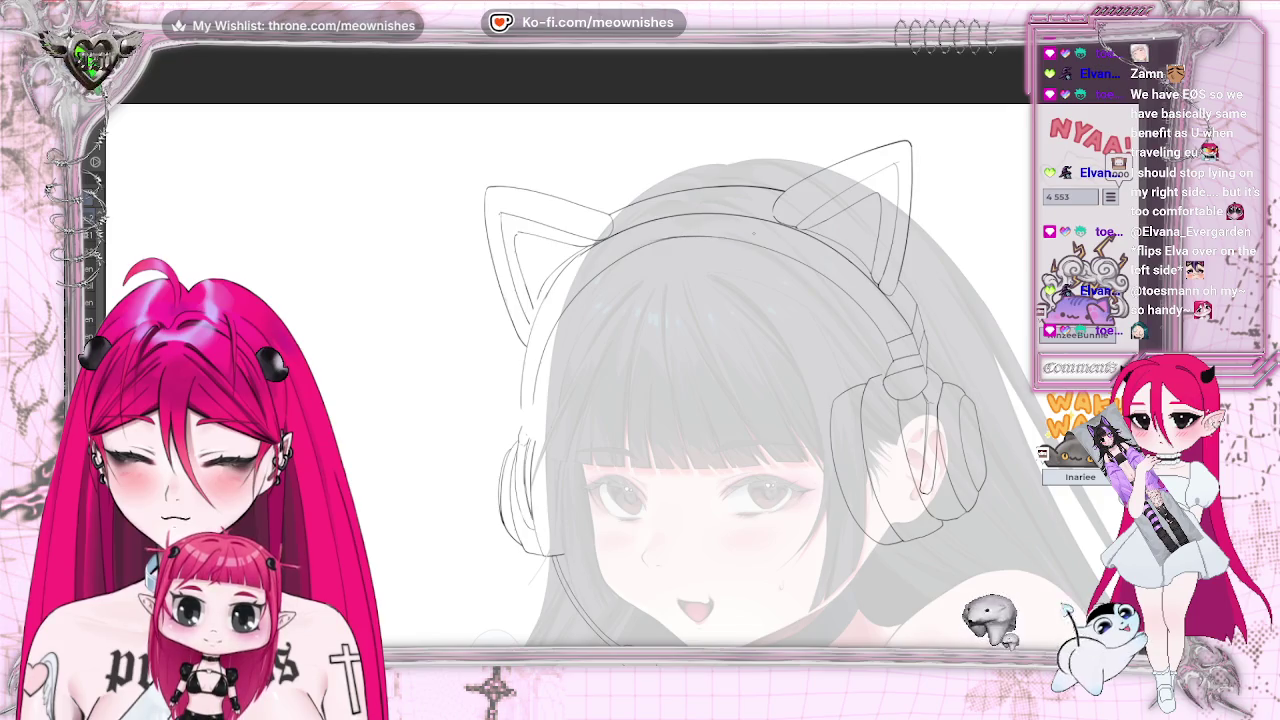
scroll(640, 390, "right", 3)
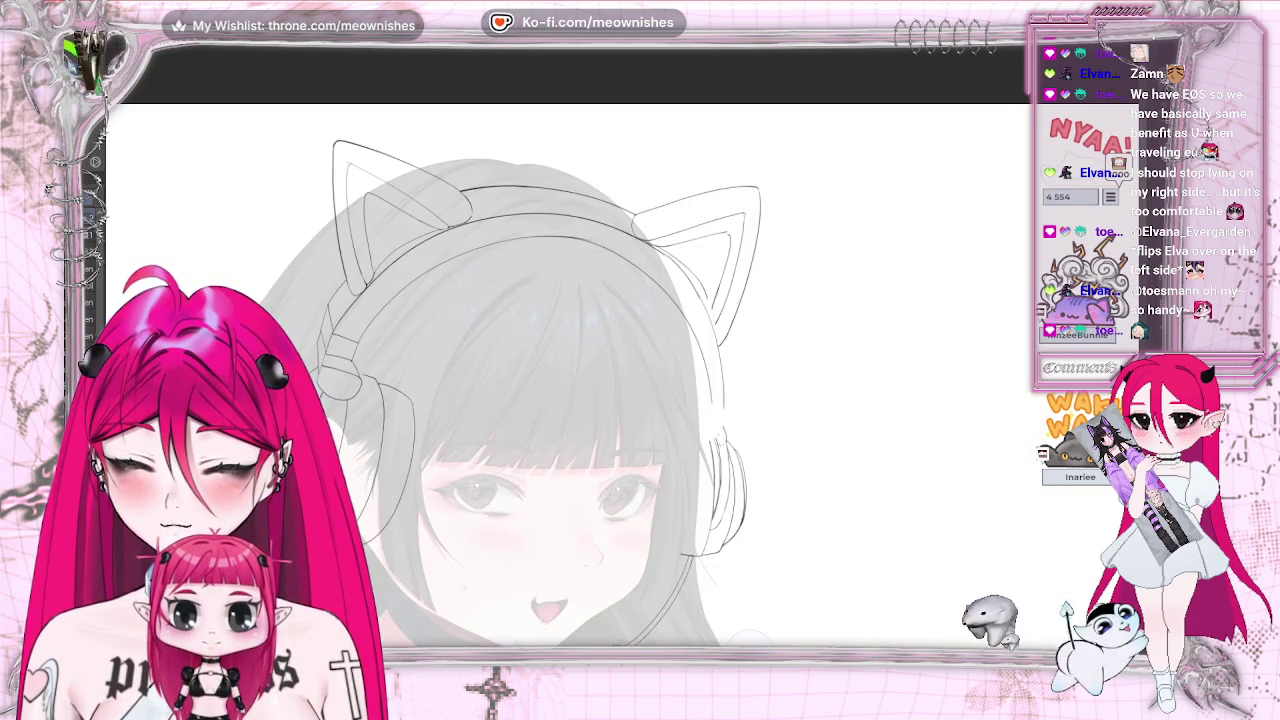
key("minus")
key("minus")
key("minus")
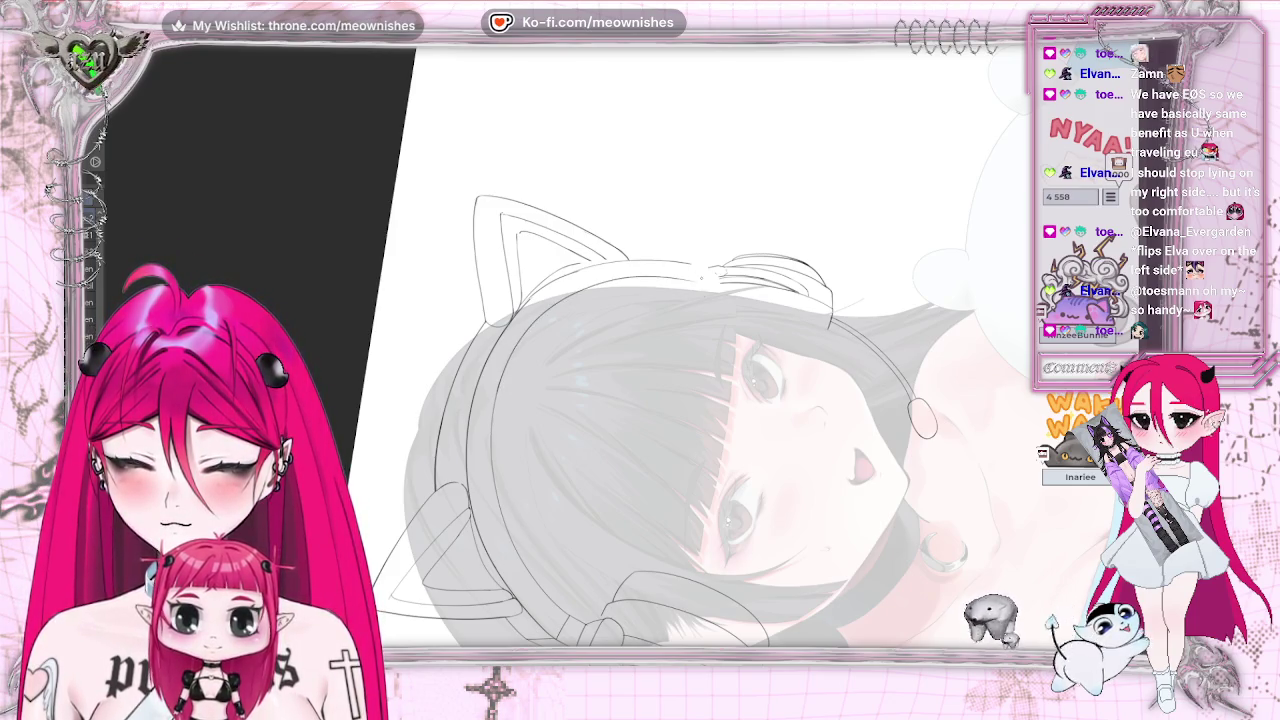
key("ctrl+0")
key("minus")
key("minus")
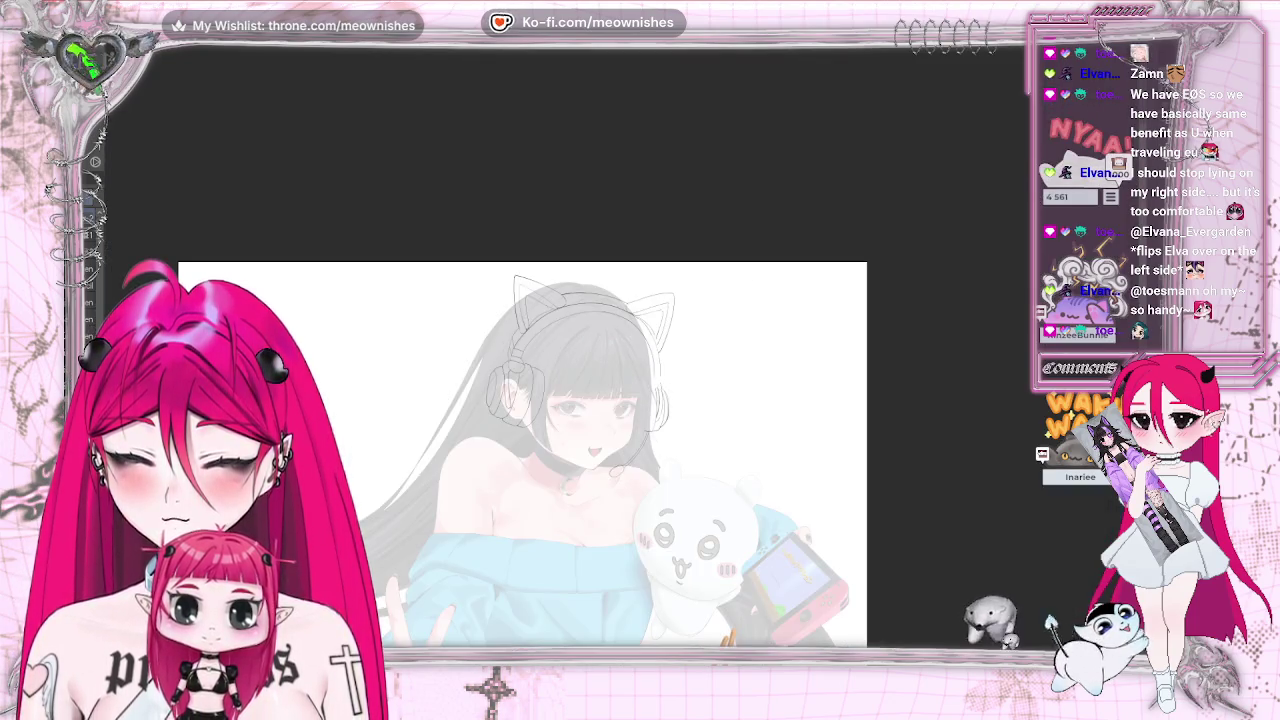
key("h")
key("h")
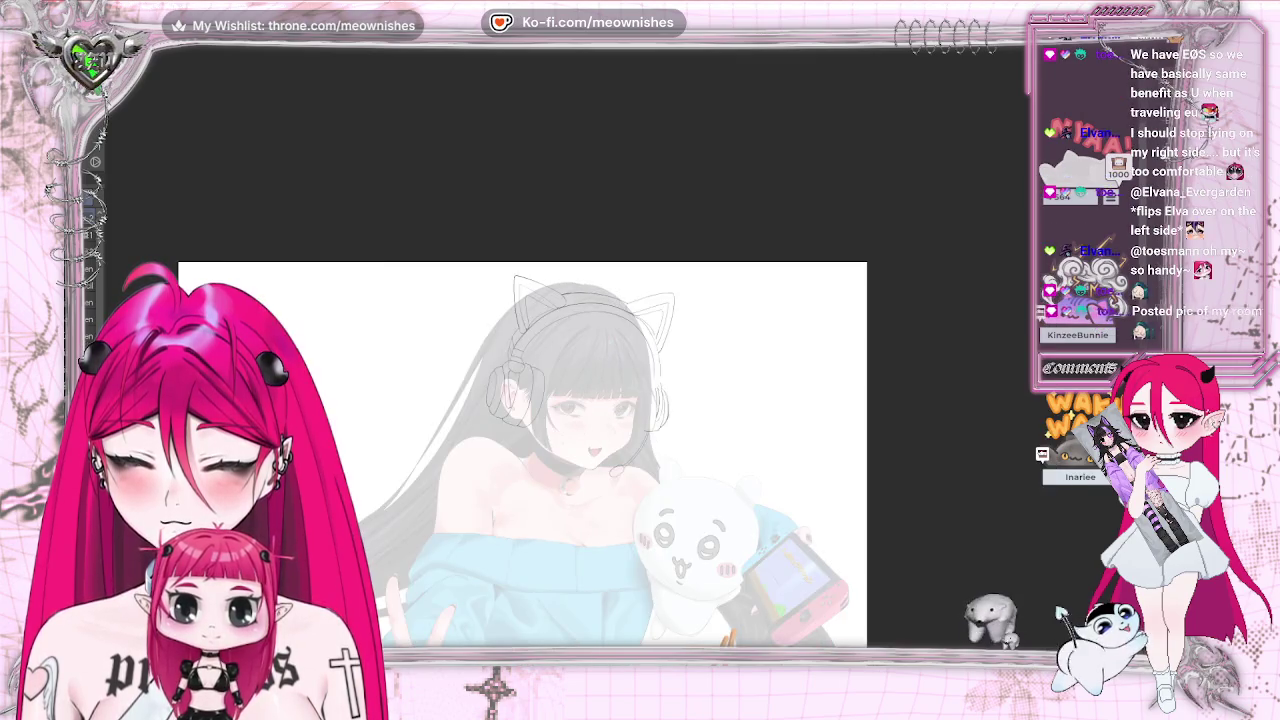
key("plus")
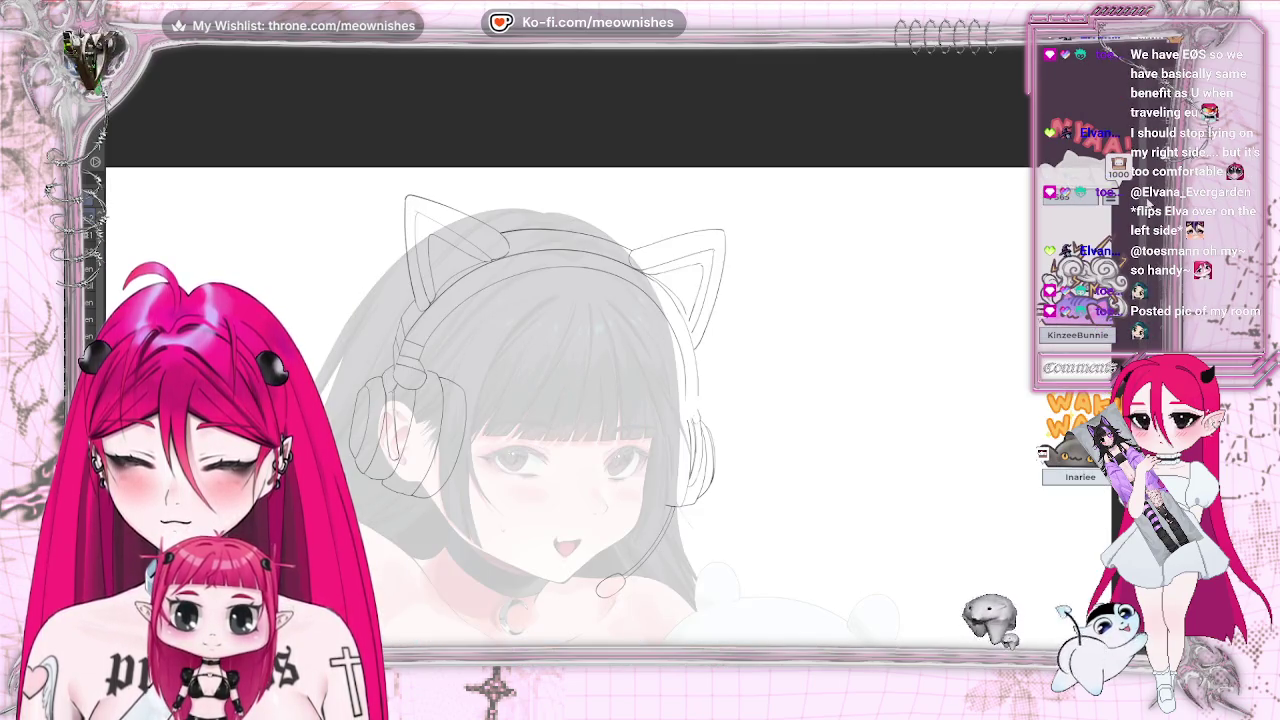
scroll(565, 400, "down", 4)
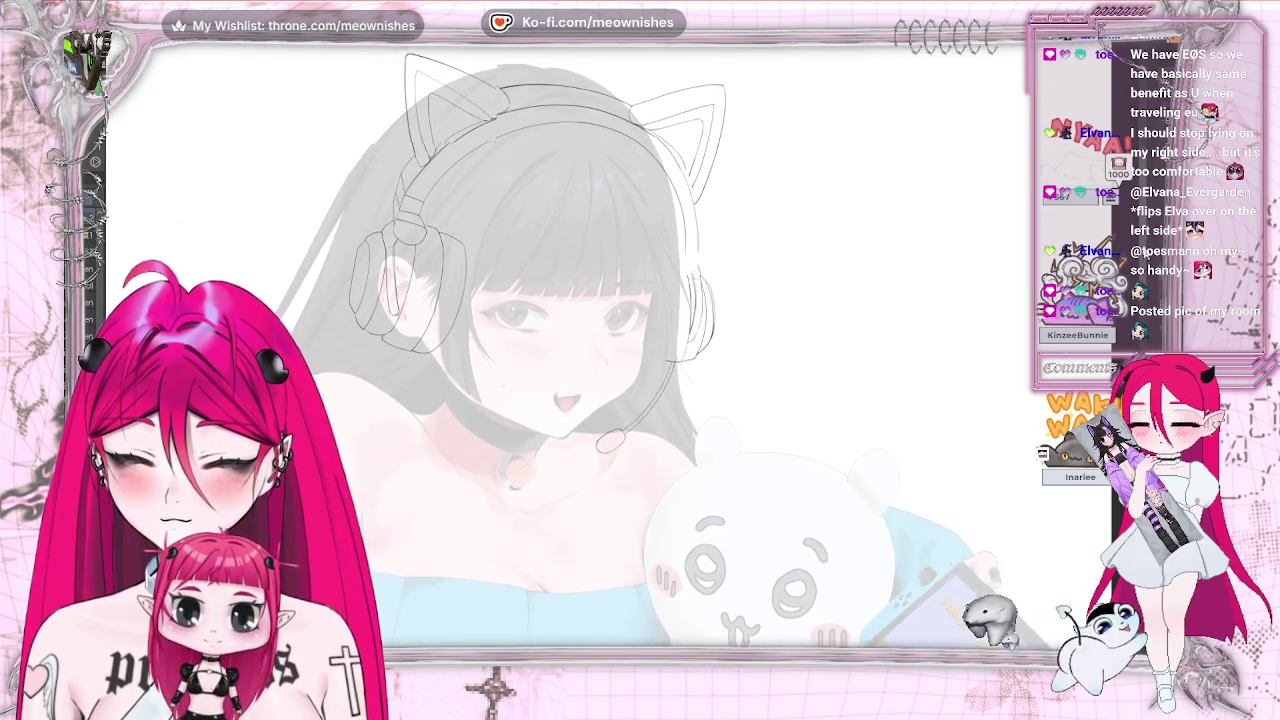
scroll(565, 400, "up", 2)
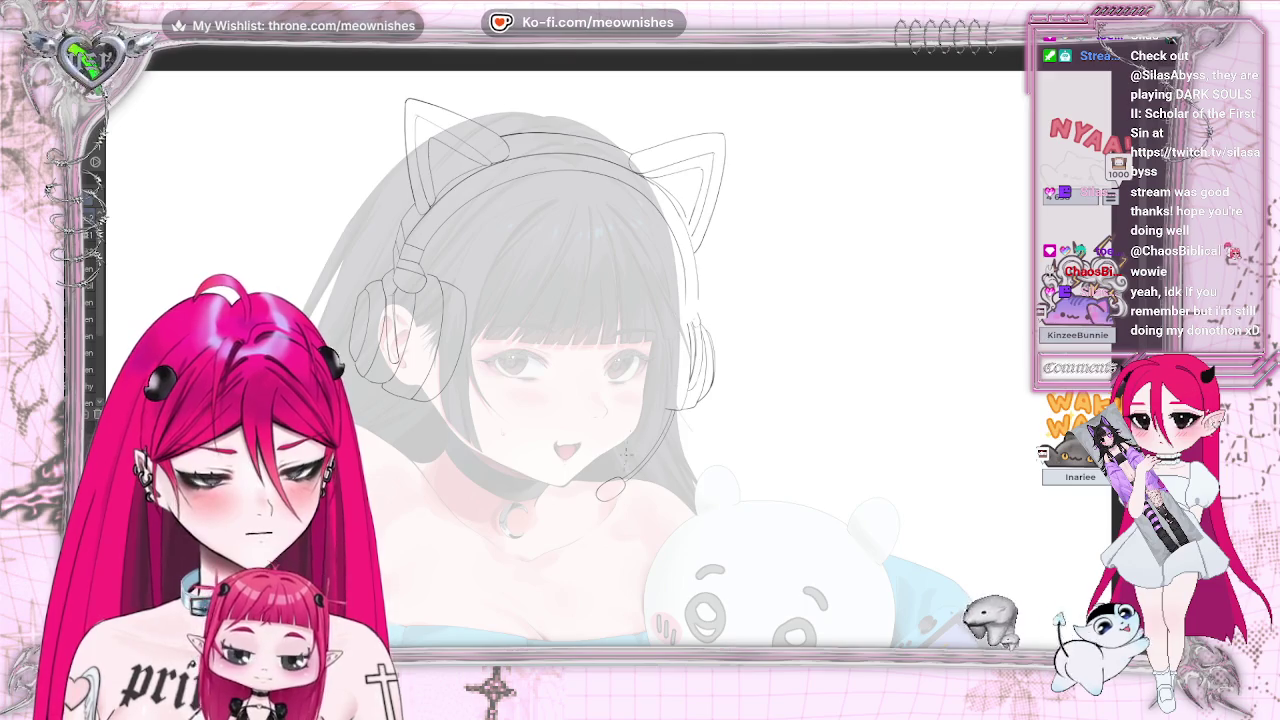
- Flip the canvas view vertically and horizontally to check the sketch, restoring it each time
key("v")
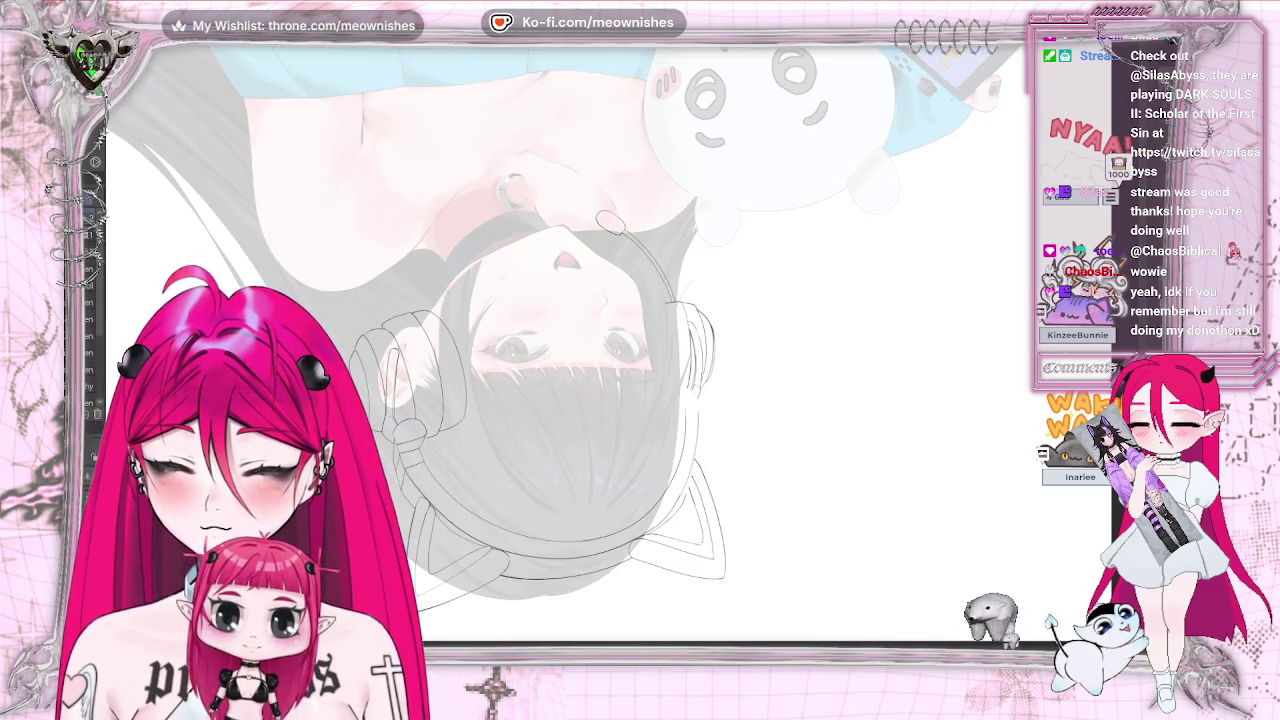
key("v")
key("h")
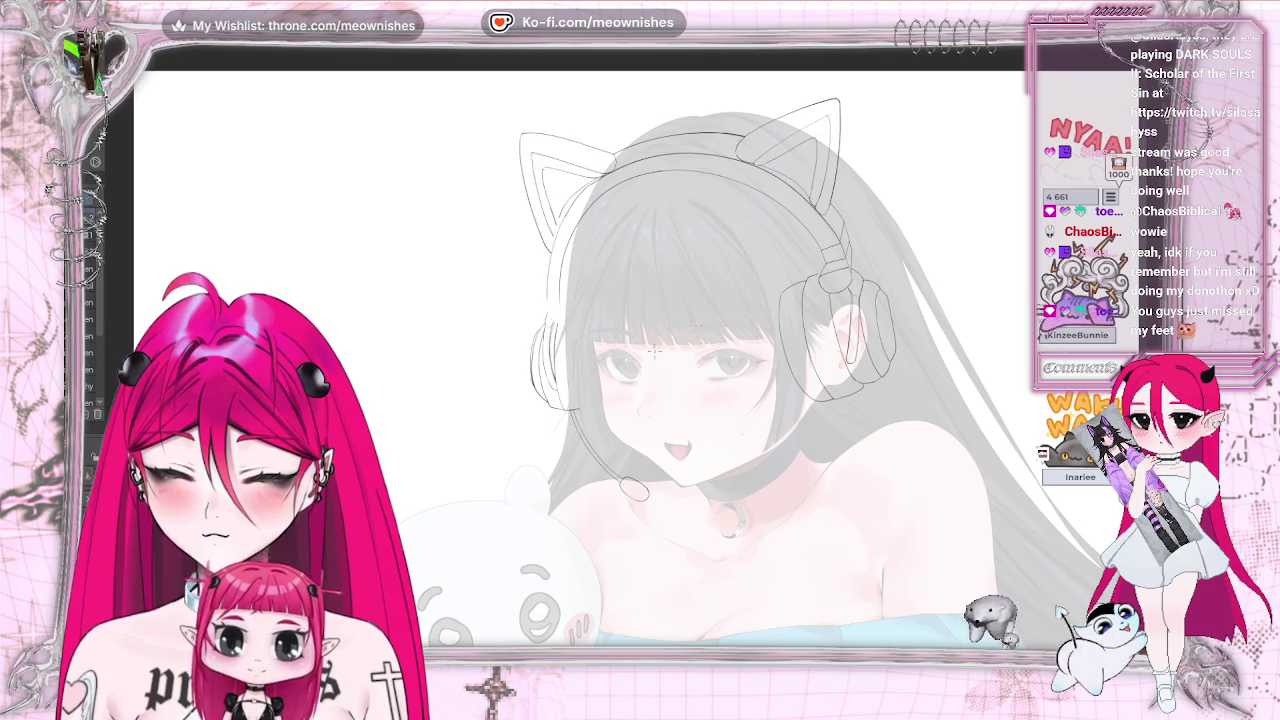
key("h")
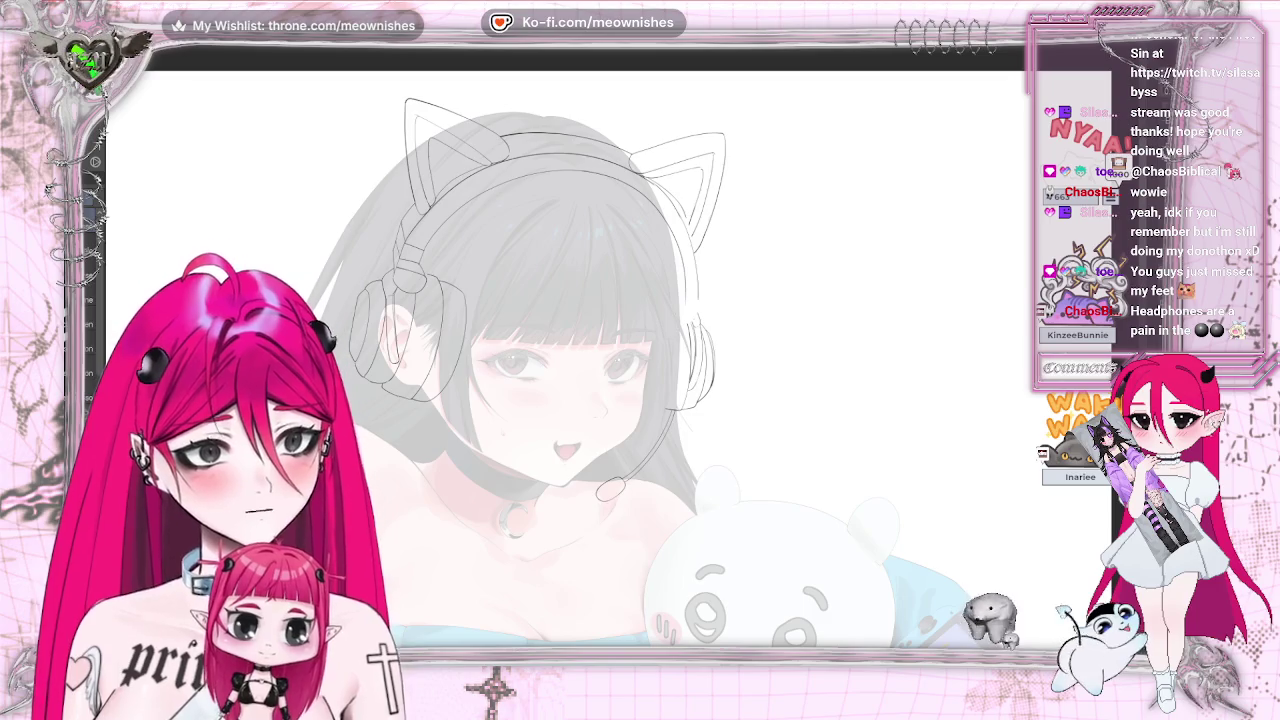
- Lasso the ear cup and mic lineart by the face, then rotate, enlarge and nudge it down-left
mouse_move(712, 303)
left_mouse_down()
mouse_move(600, 421)
mouse_move(735, 296)
left_mouse_up()
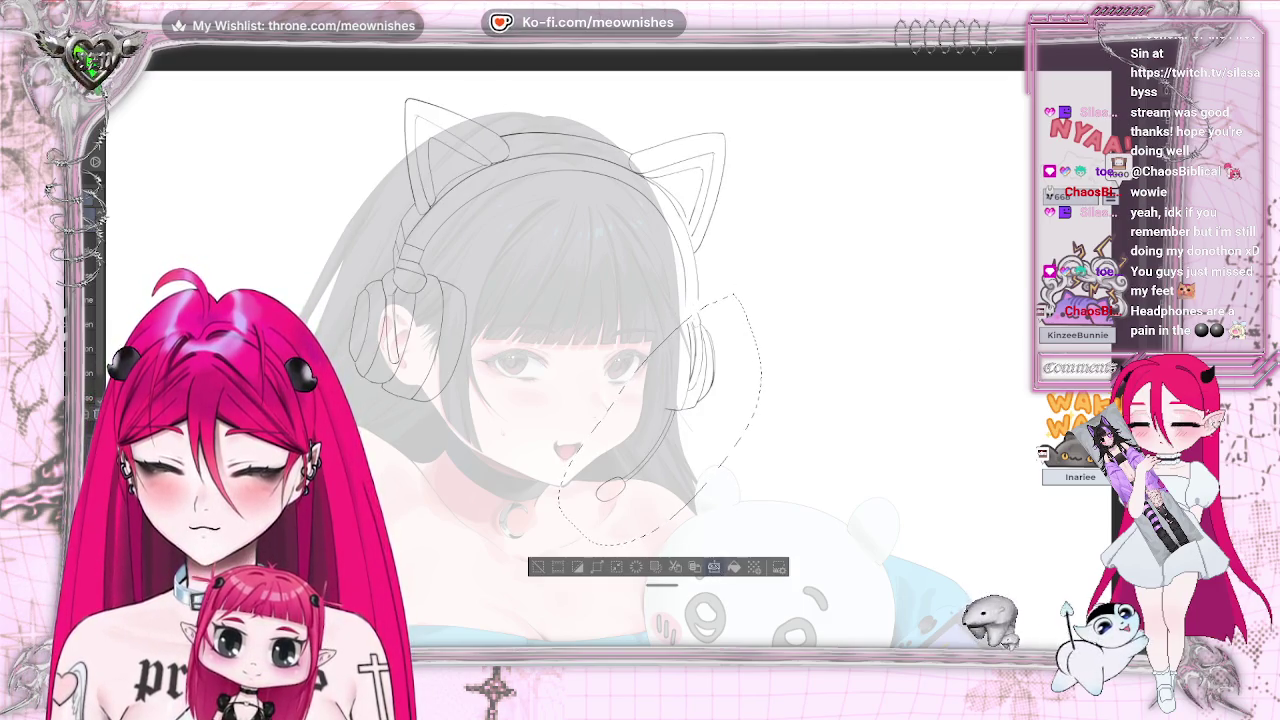
left_click(714, 568)
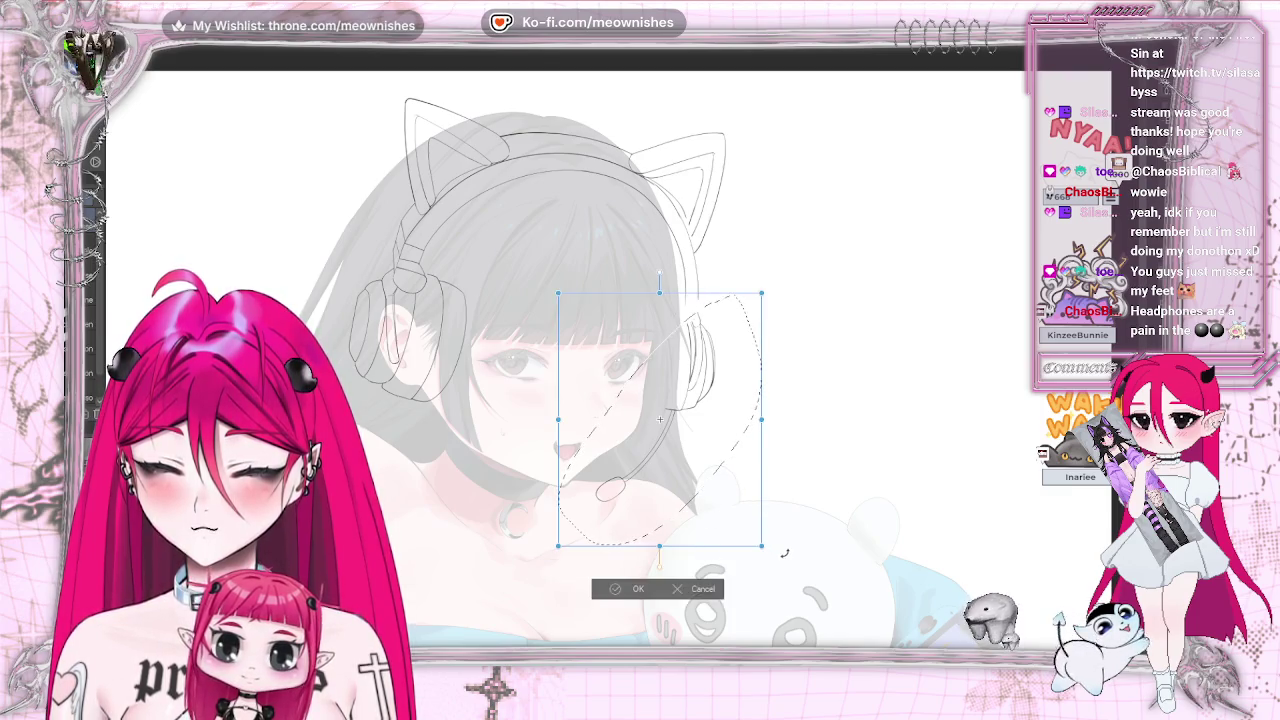
left_click_drag(784, 553, 792, 538)
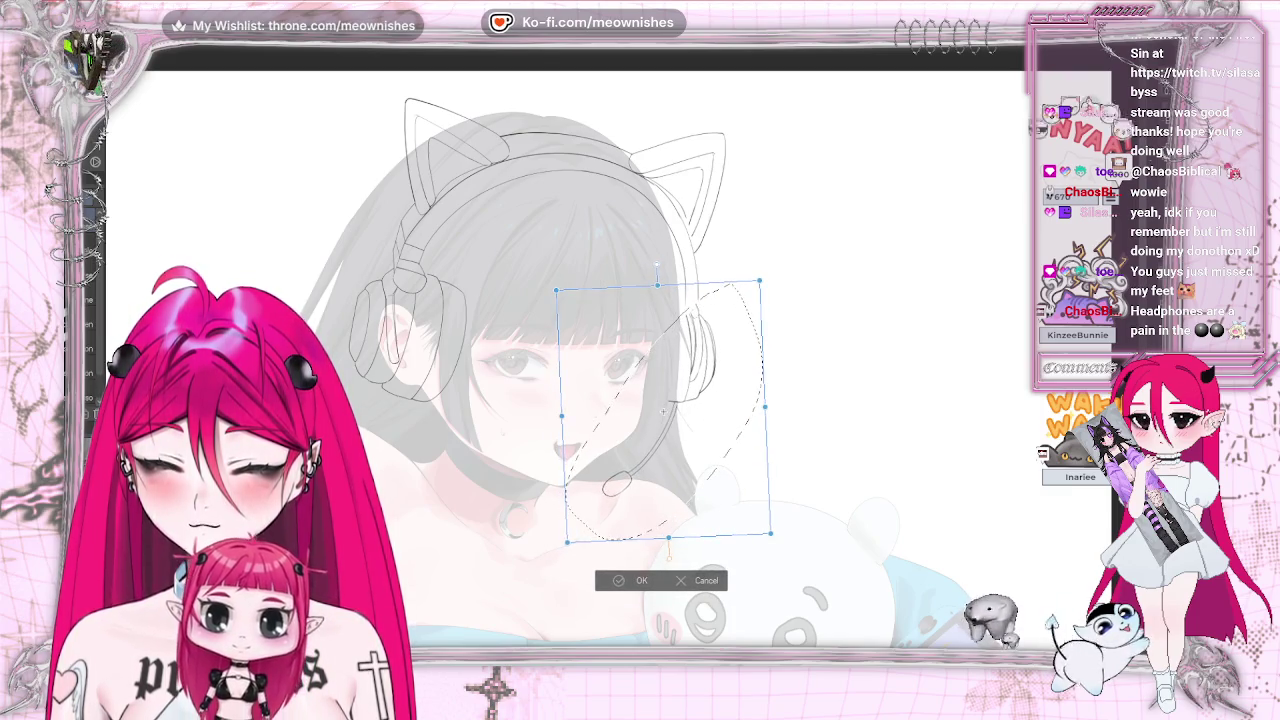
key("h")
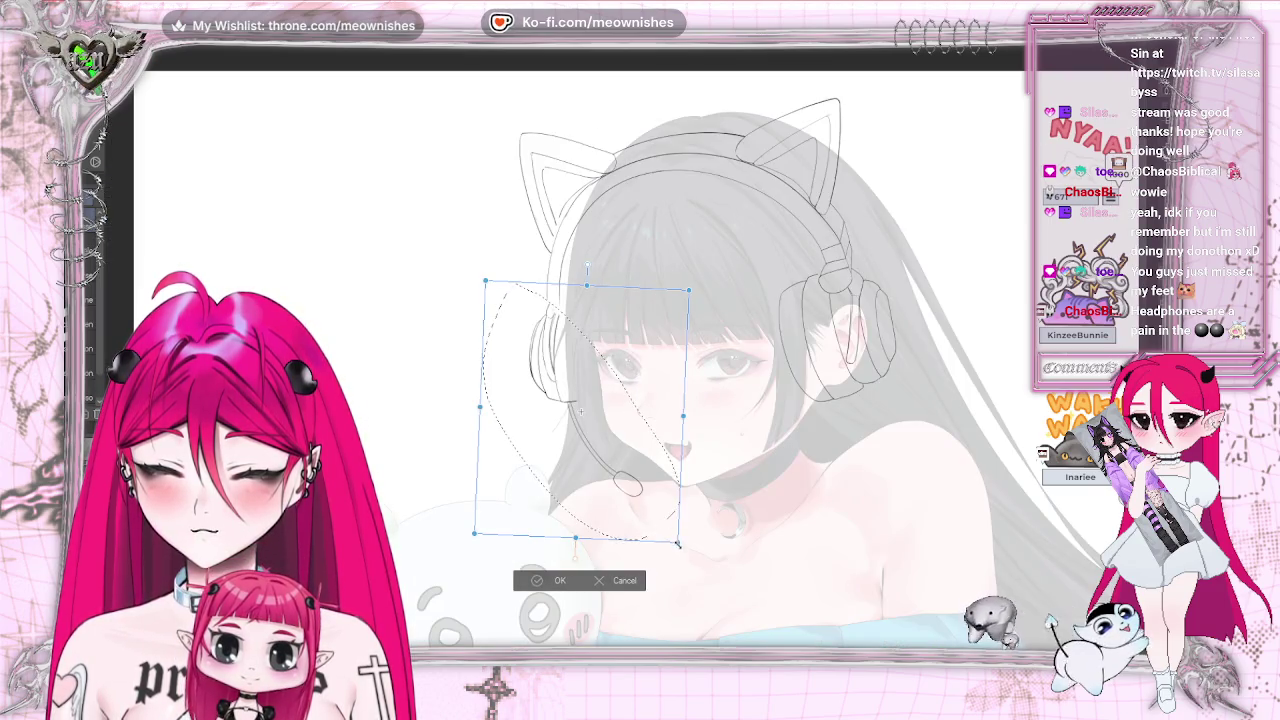
left_click_drag(677, 543, 692, 570)
left_click_drag(625, 473, 627, 478)
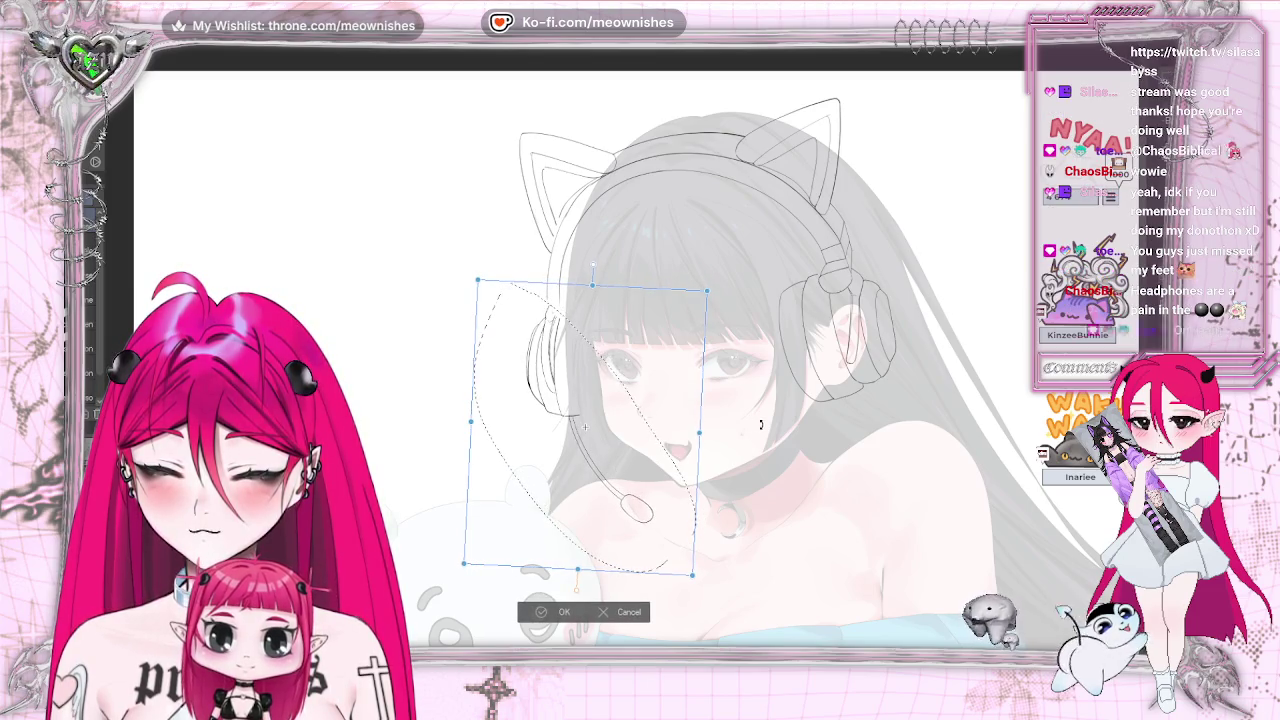
left_click_drag(645, 457, 643, 457)
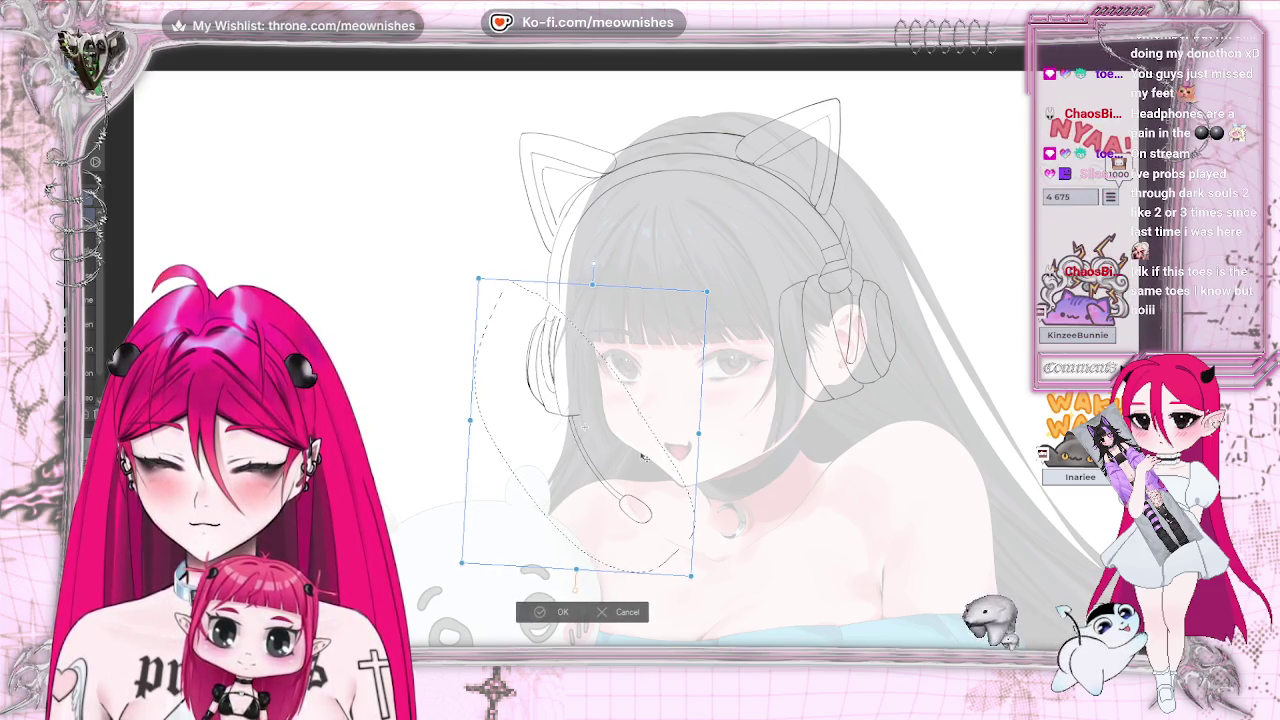
scroll(645, 450, "down", 1)
scroll(641, 391, "down", 1)
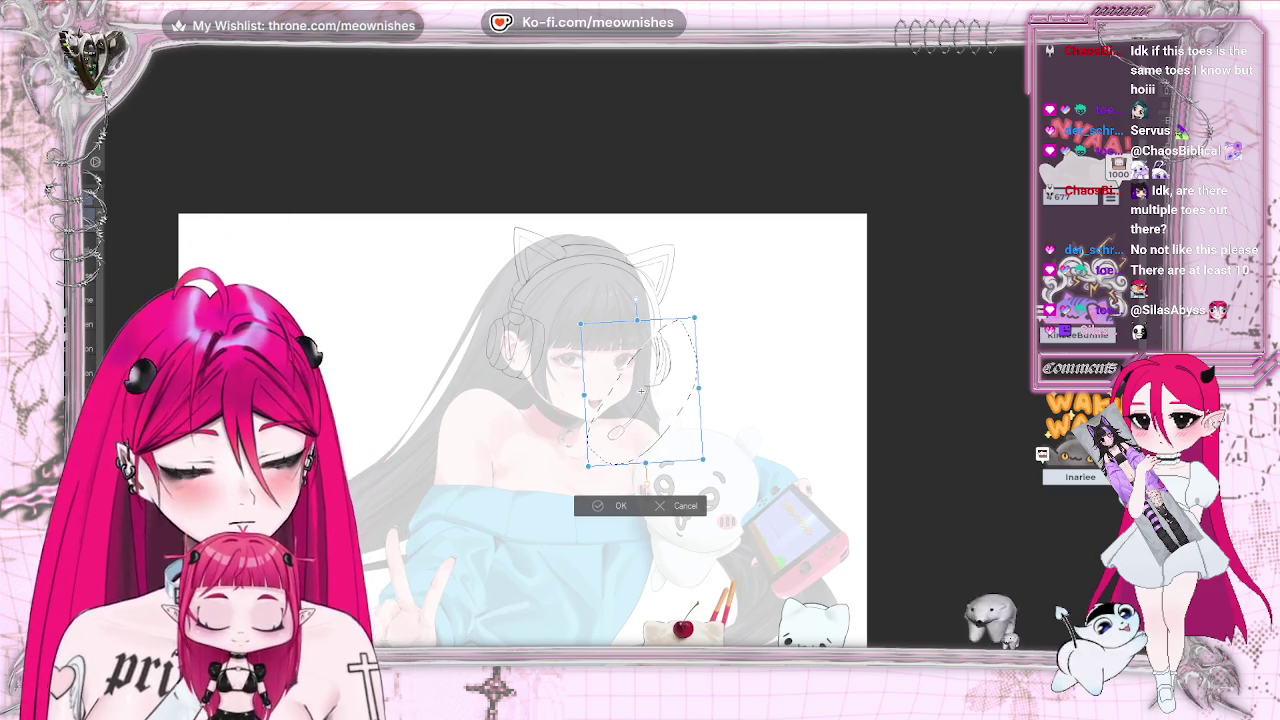
- Zoom in, mirror-check the transformed headphone and mic lineart, and commit the transform
scroll(641, 391, "up", 2)
scroll(641, 391, "up", 1)
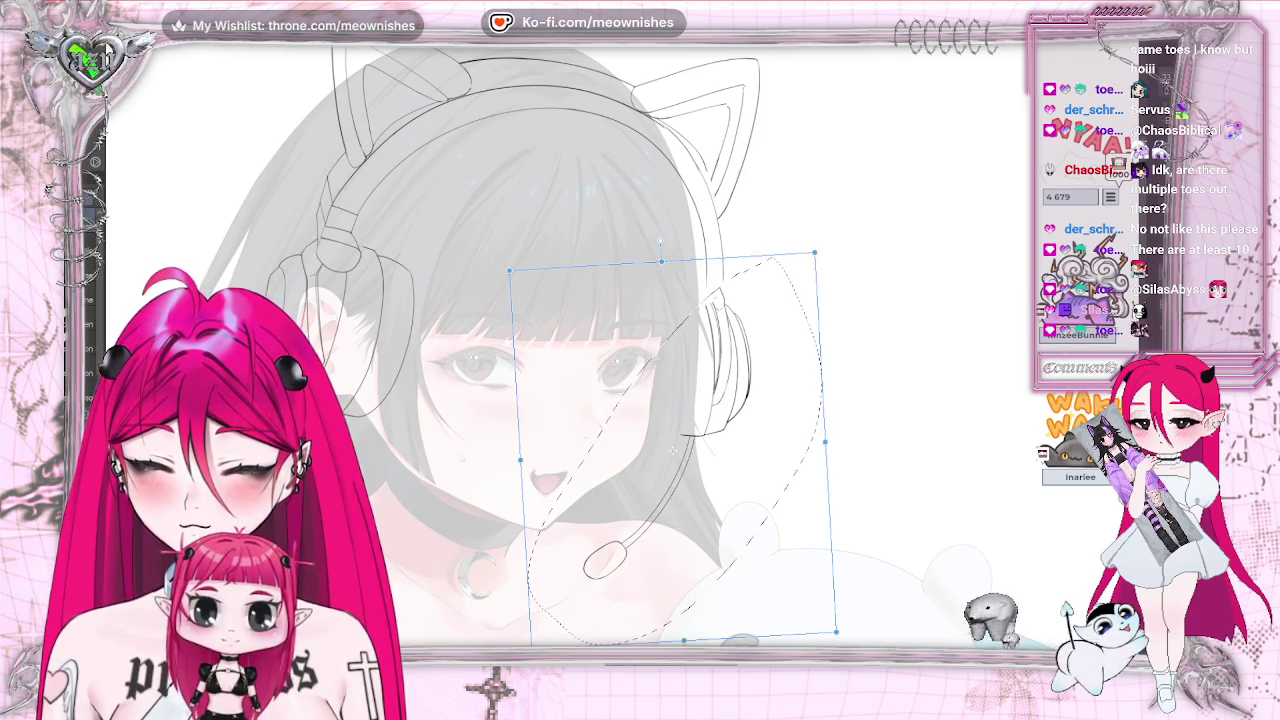
key("m")
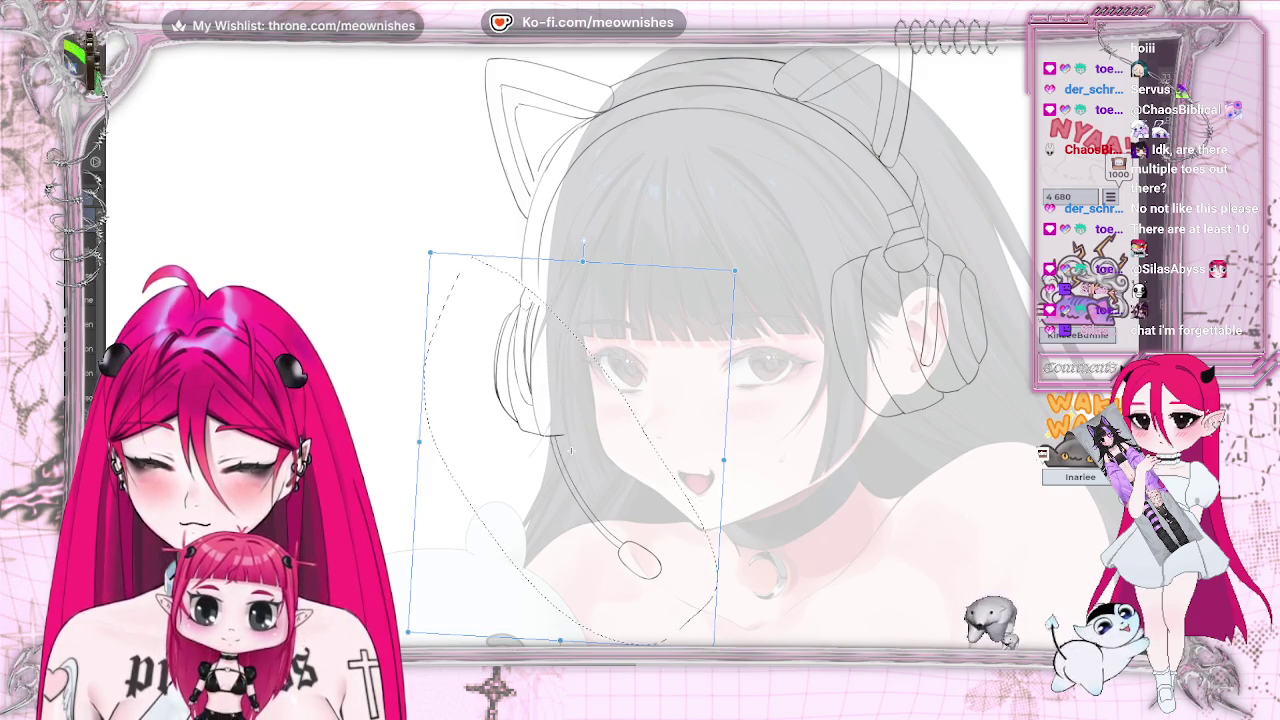
key("m")
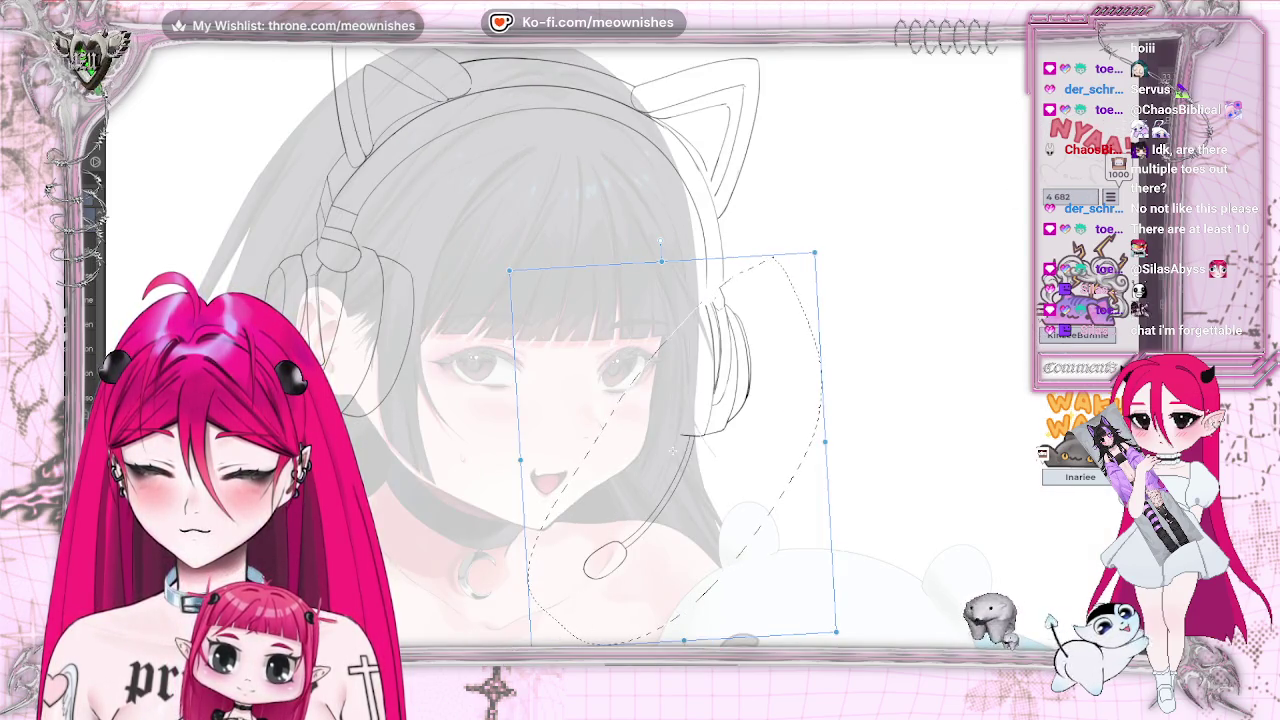
key("Return")
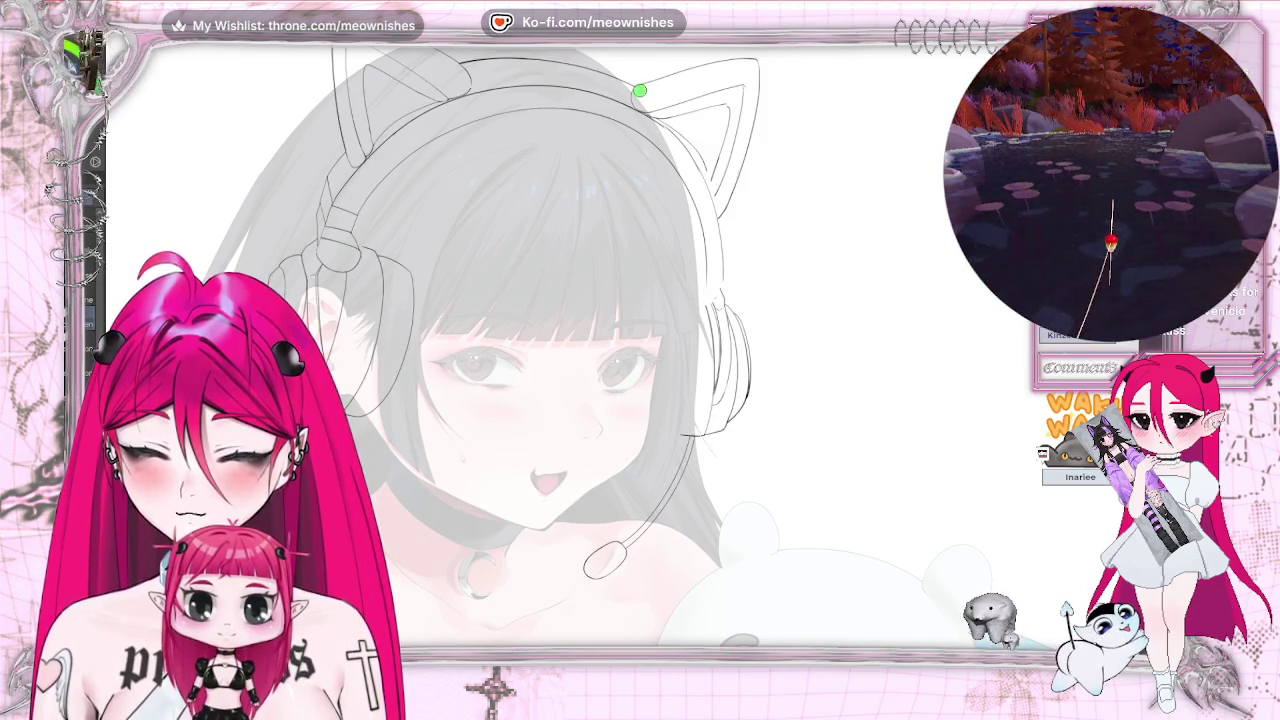
- Paint a Quick Mask along the right cat ear's edge and convert it into a selection
left_click_drag(636, 90, 678, 72)
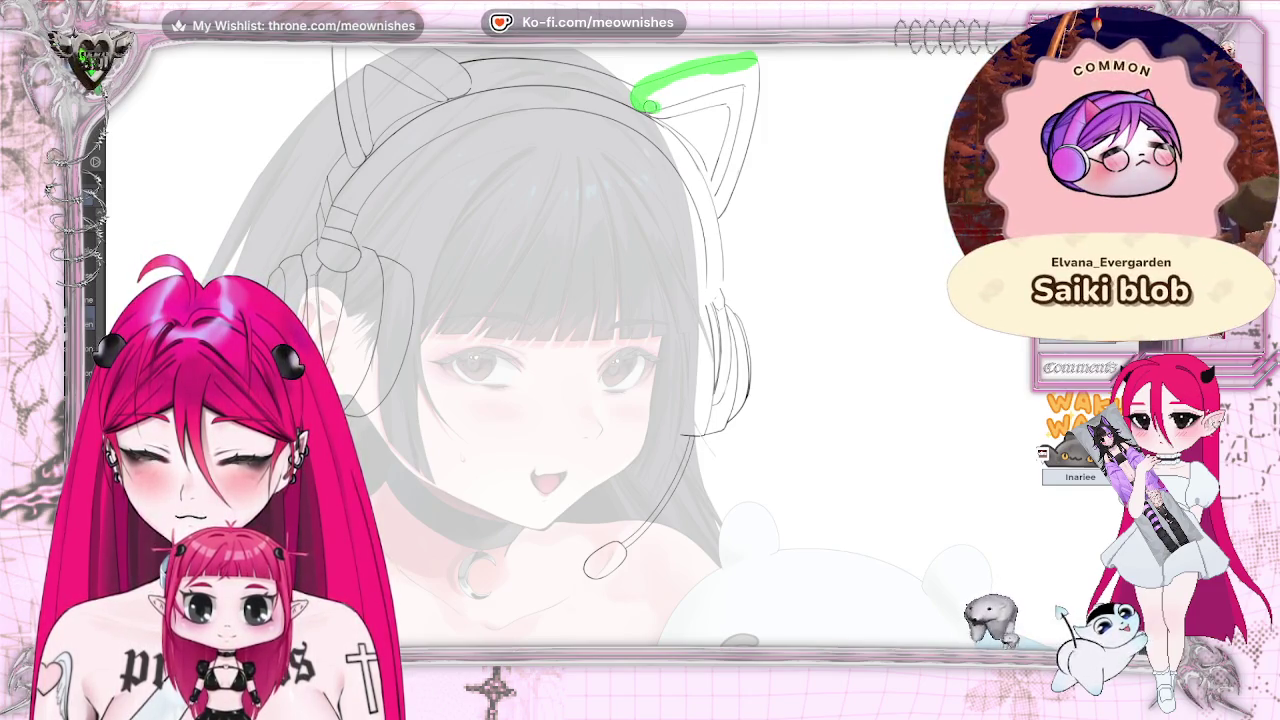
mouse_move(740, 93)
left_mouse_down()
mouse_move(650, 108)
mouse_move(665, 106)
left_mouse_up()
left_click_drag(758, 70, 712, 168)
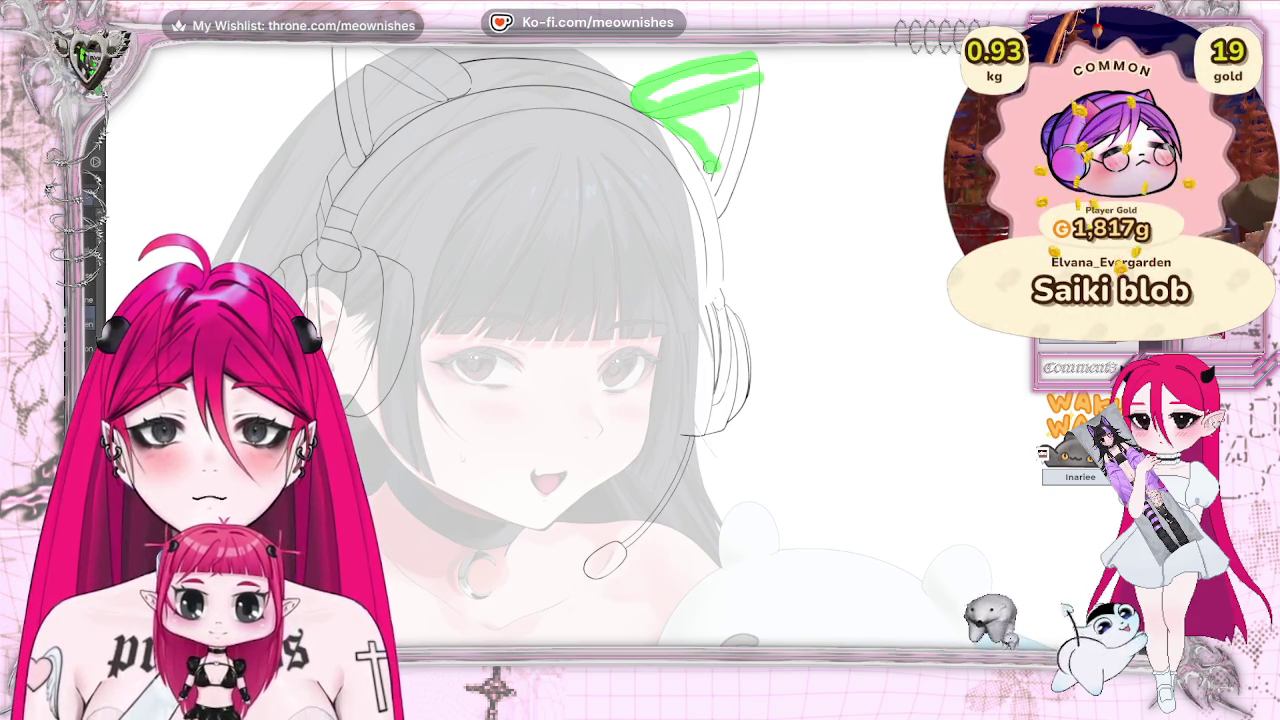
left_click_drag(752, 74, 722, 214)
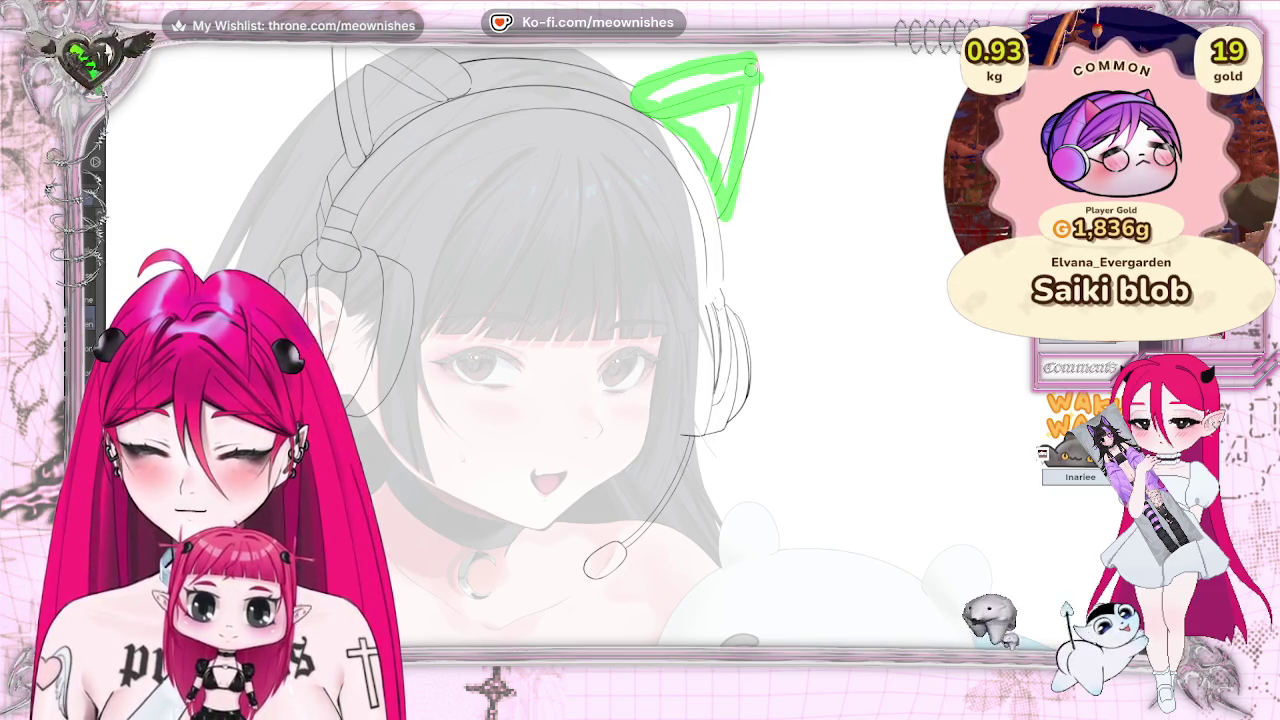
left_click_drag(760, 66, 740, 170)
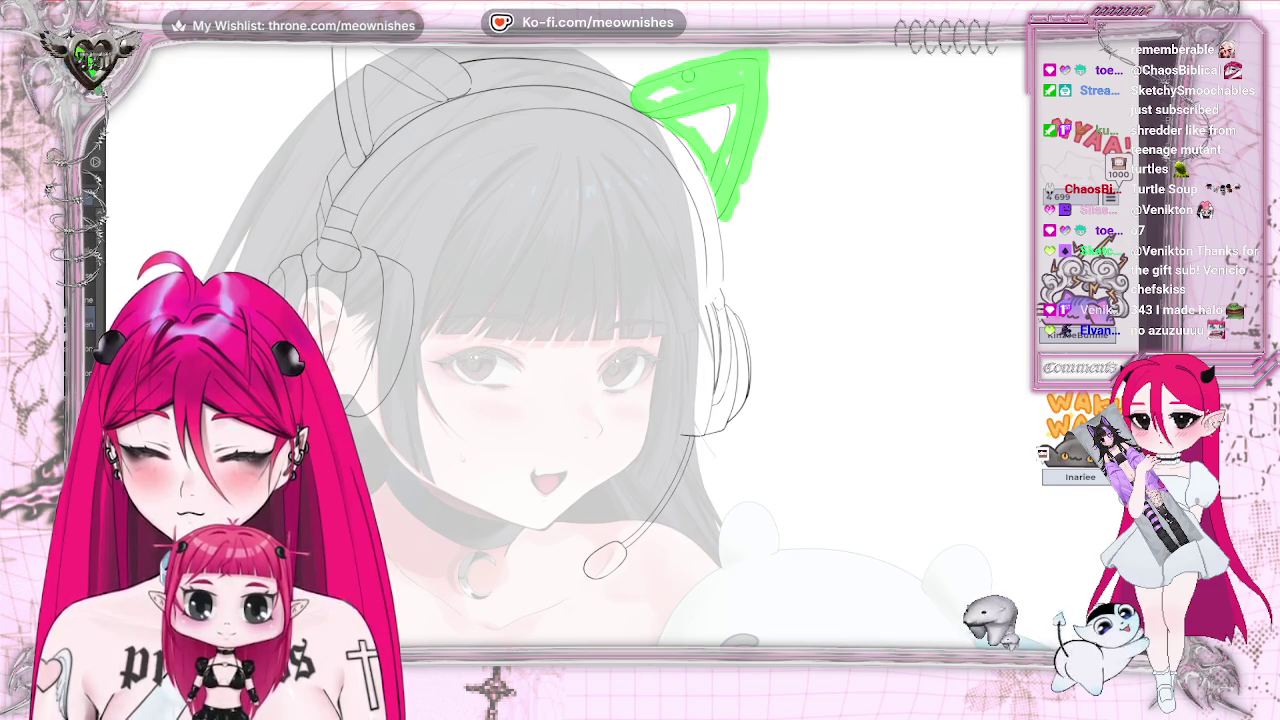
key("ctrl+m")
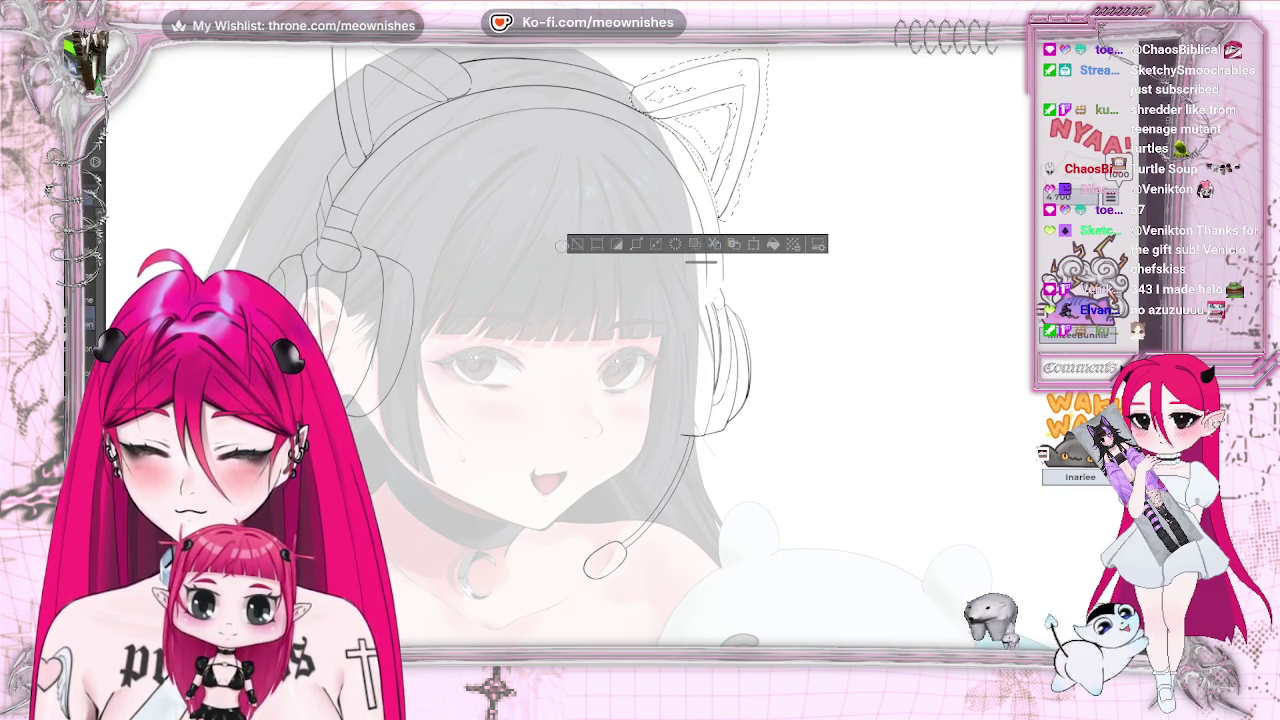
- Add a short stroke inside the selected right cat ear, deselect it, and mirror the canvas
left_click(578, 245)
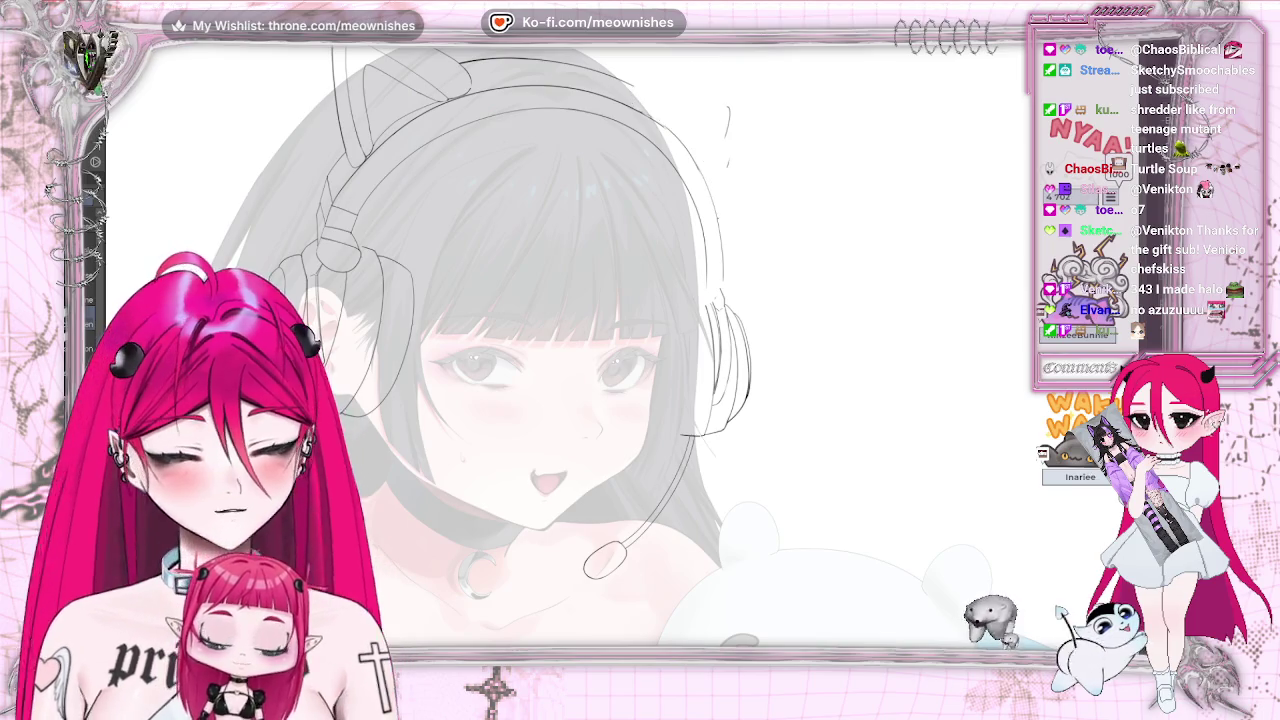
key("ctrl+z")
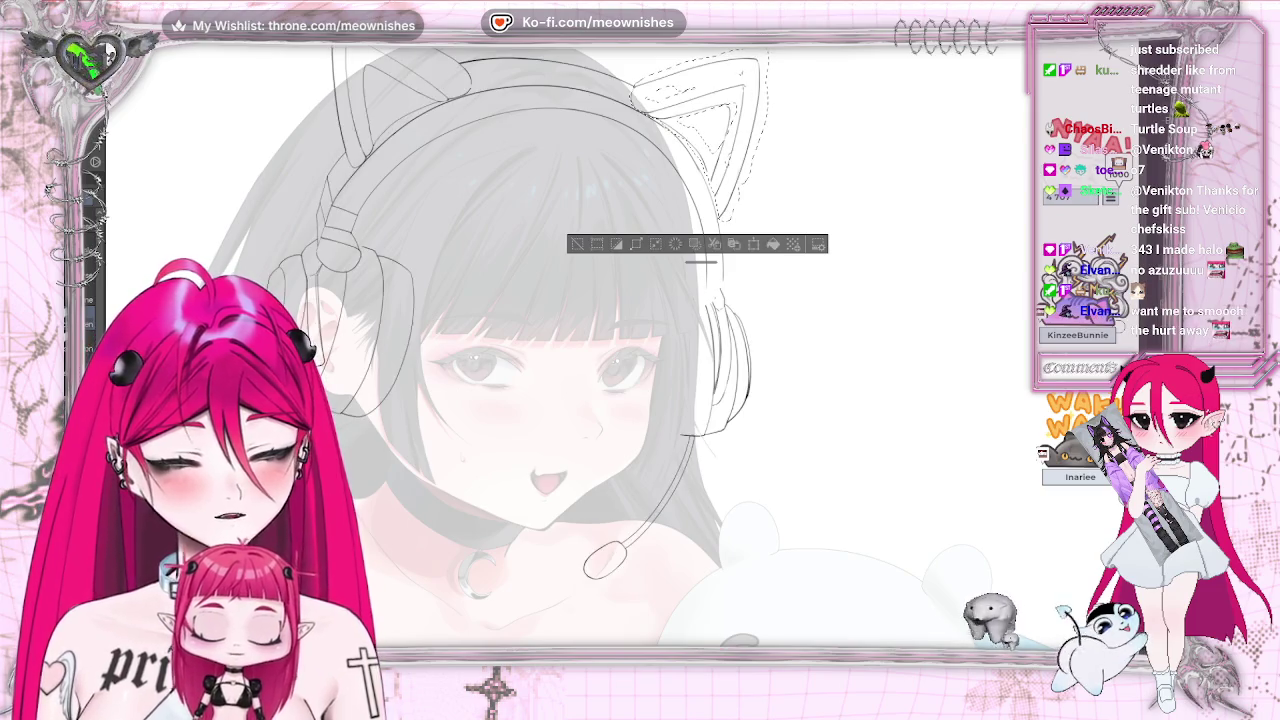
left_click_drag(729, 97, 721, 157)
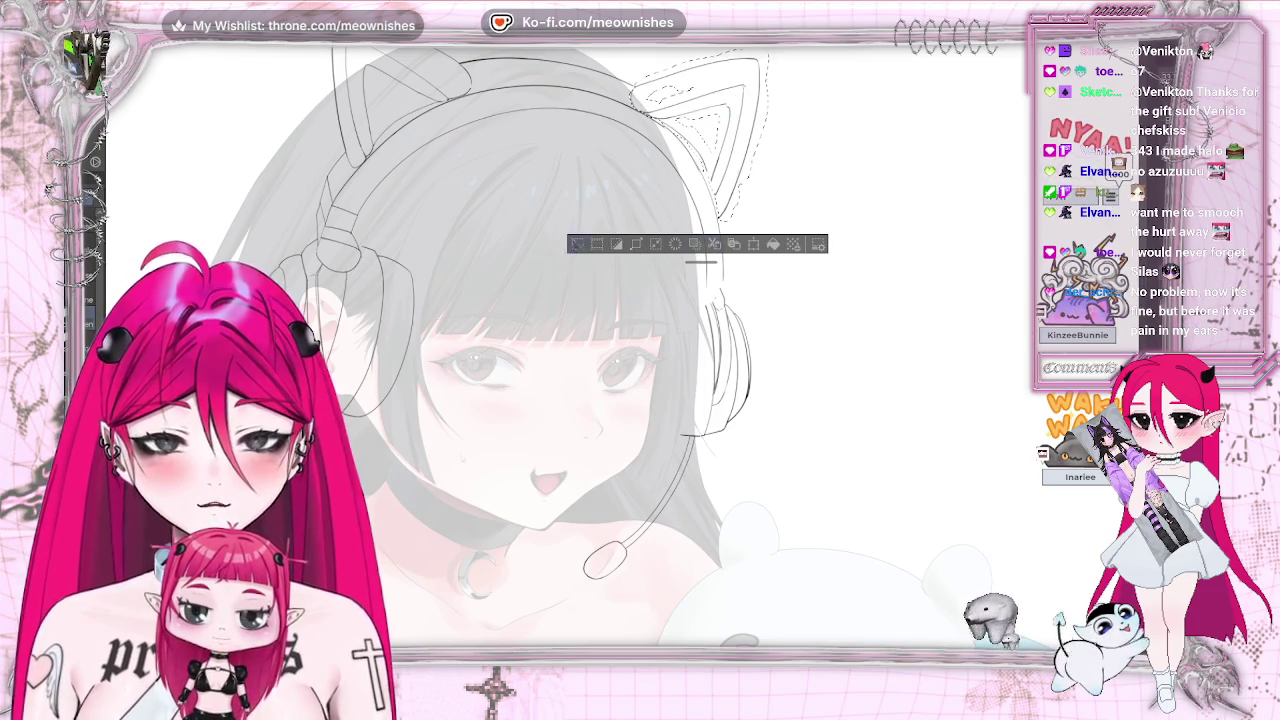
left_click(715, 245)
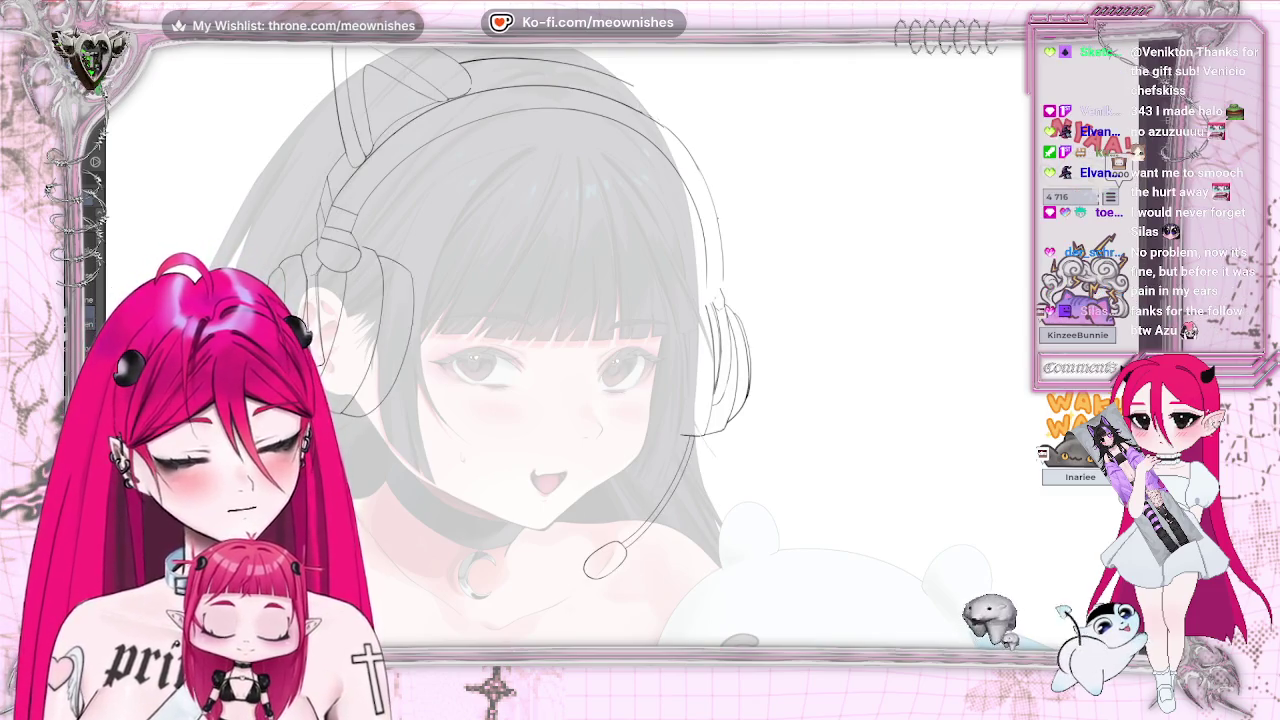
key("m")
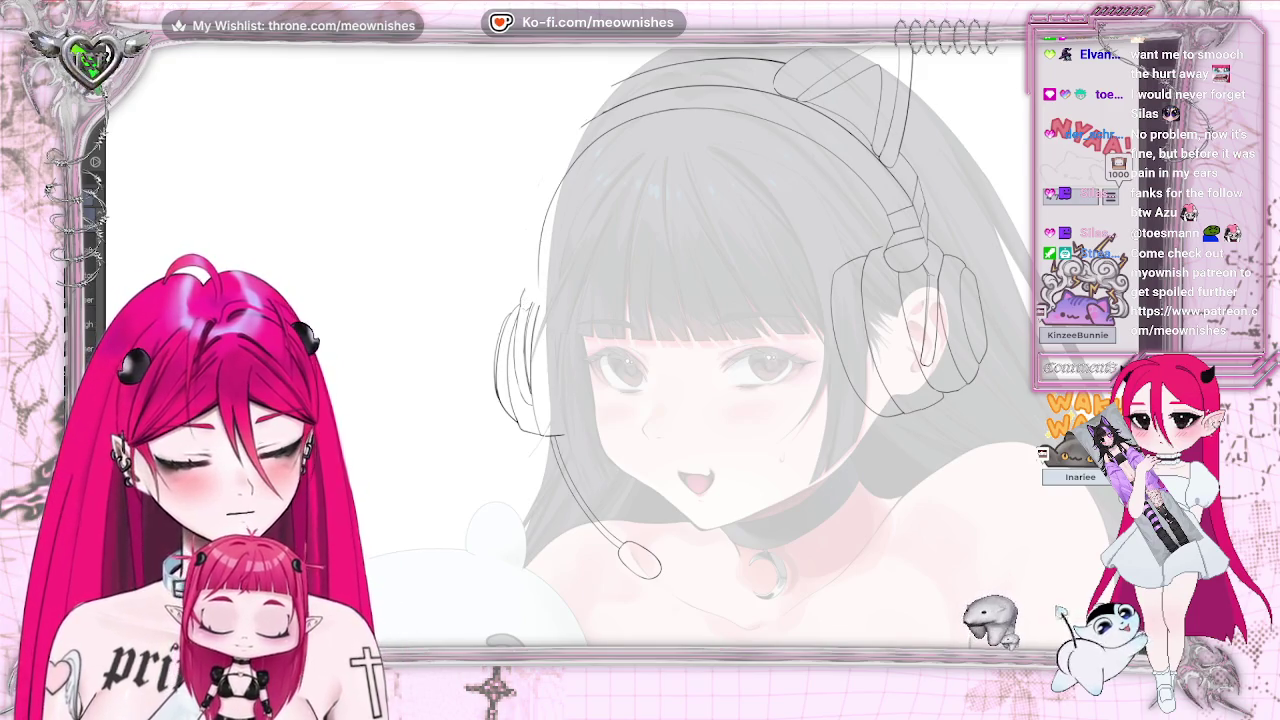
- Draw a curved head-outline line, zoom out and back in, then lasso the right headphone area
left_click_drag(540, 285, 885, 160)
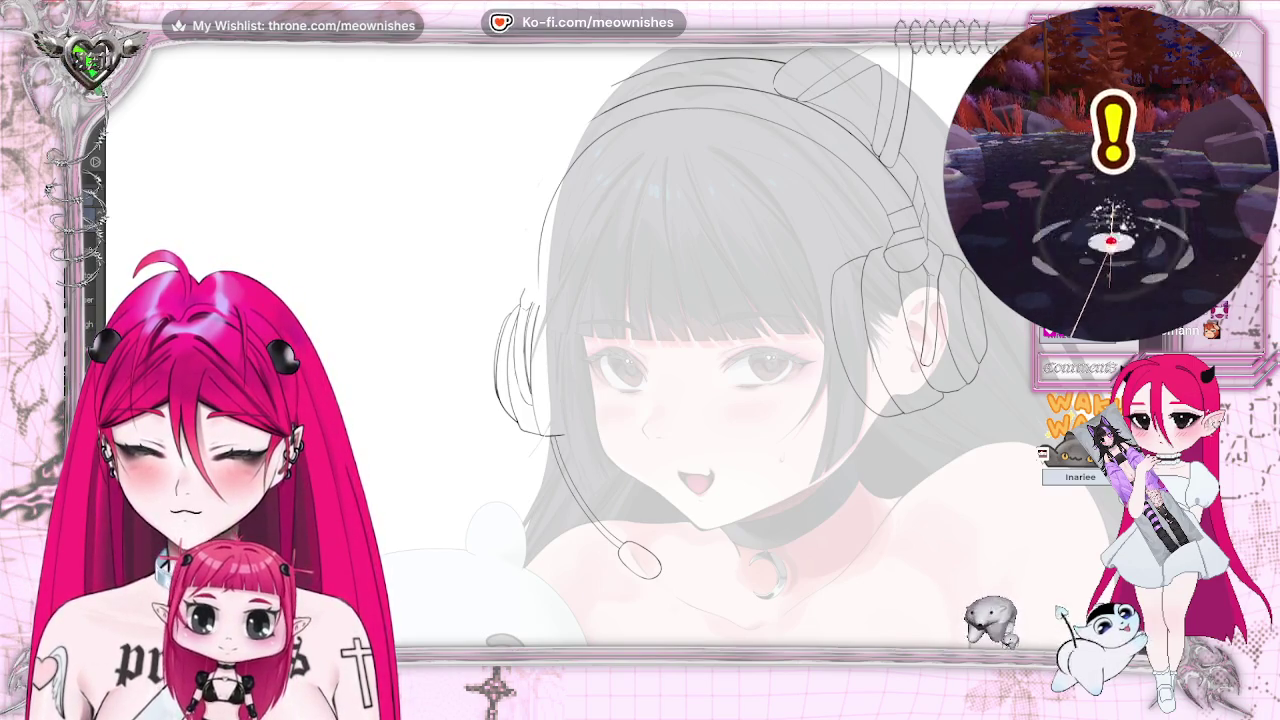
key("ctrl+minus")
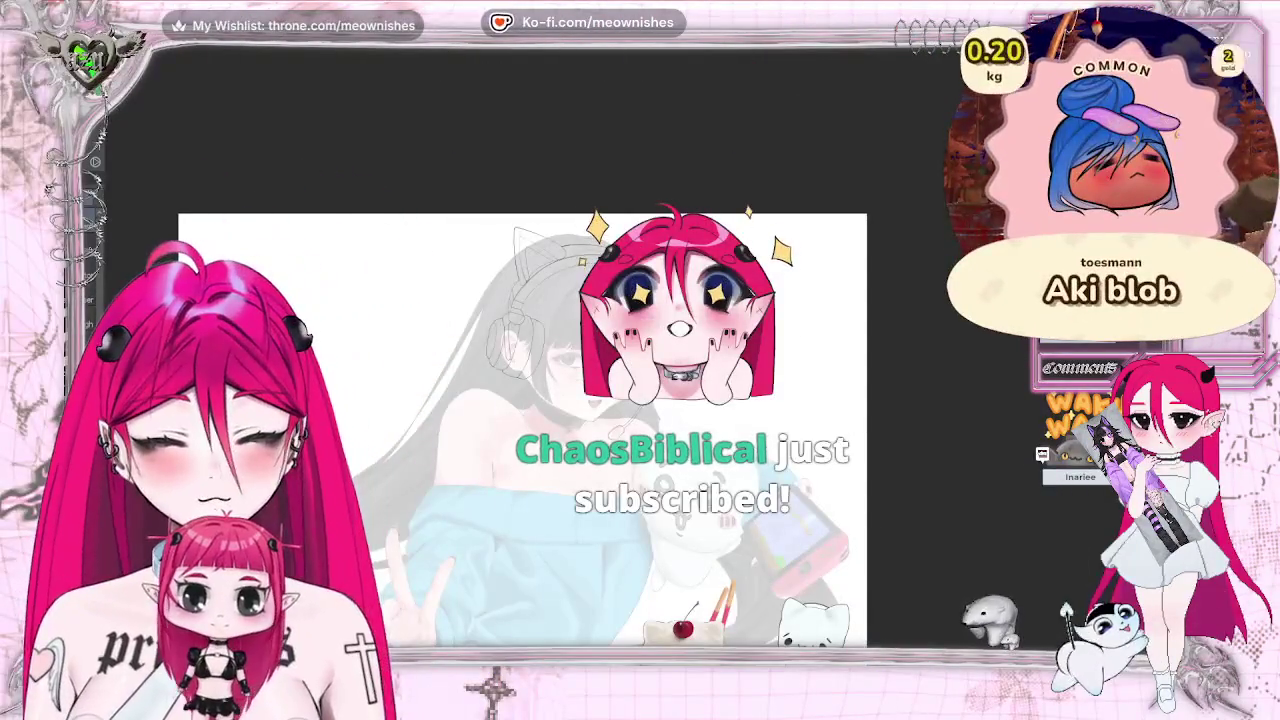
key("ctrl+plus")
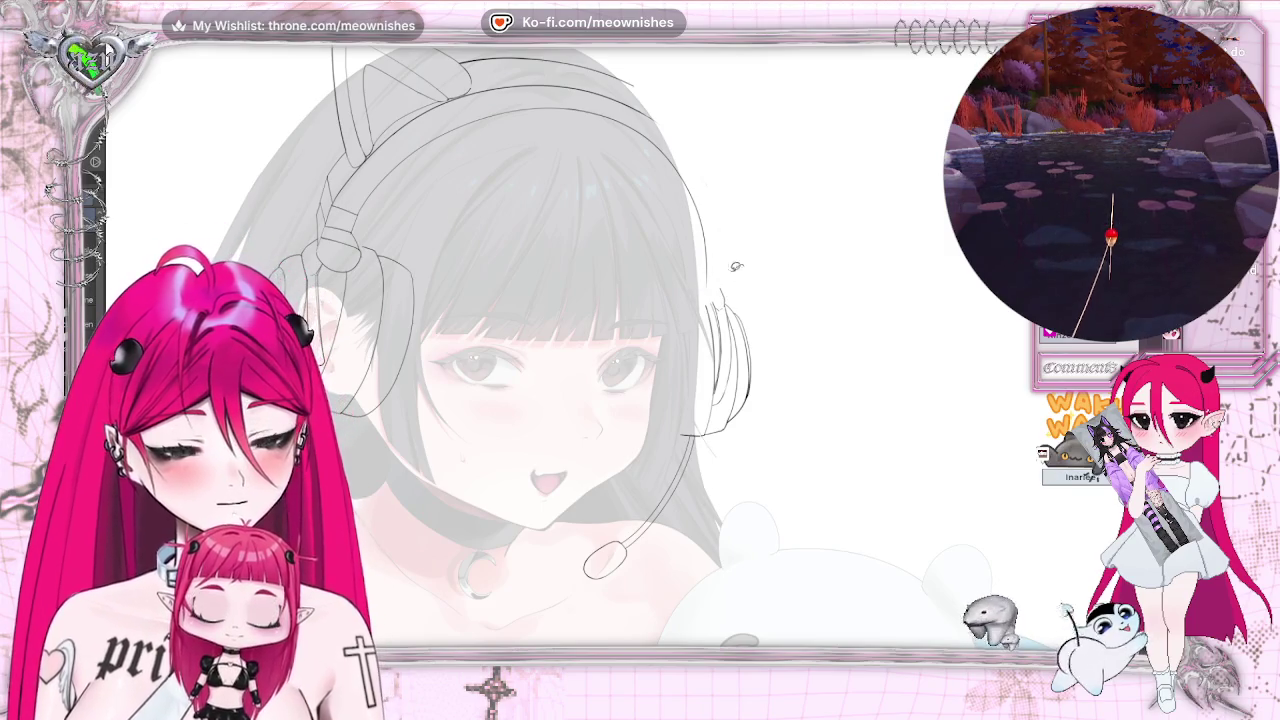
left_click_drag(542, 566, 540, 605)
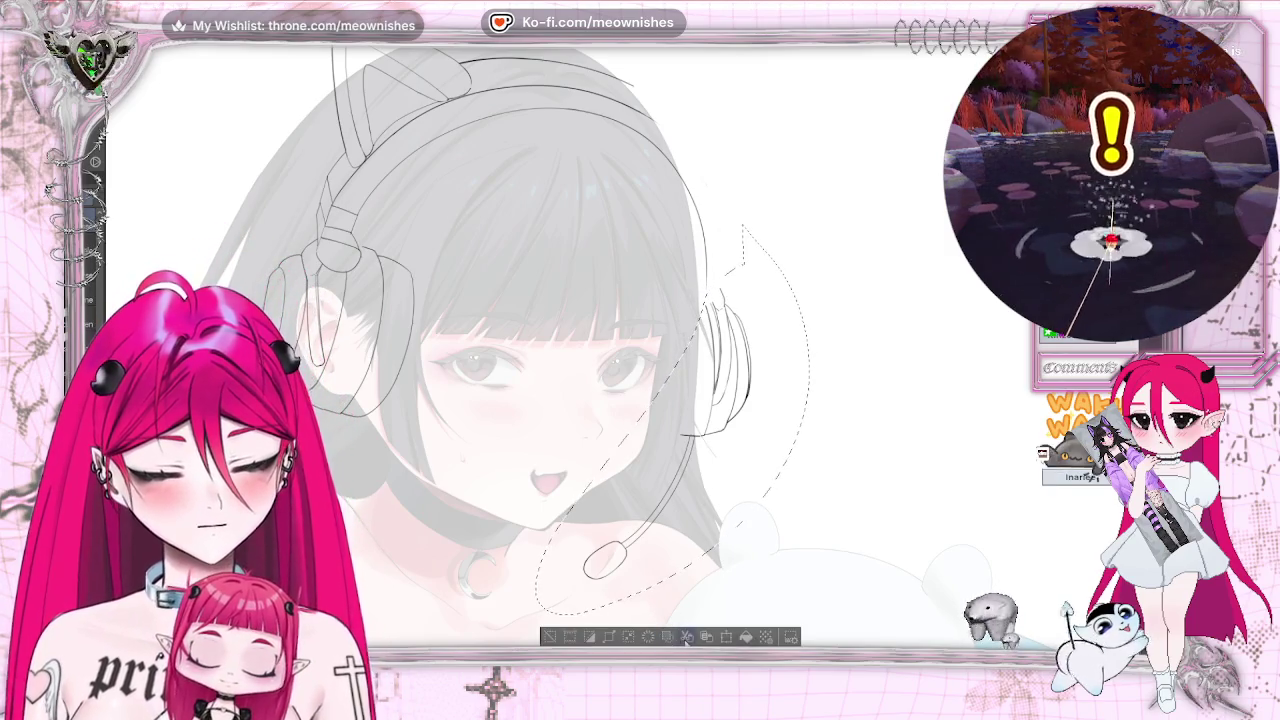
- Delete the sketch lines in the selected right headphone area, then undo/redo to compare before and after
key("Delete")
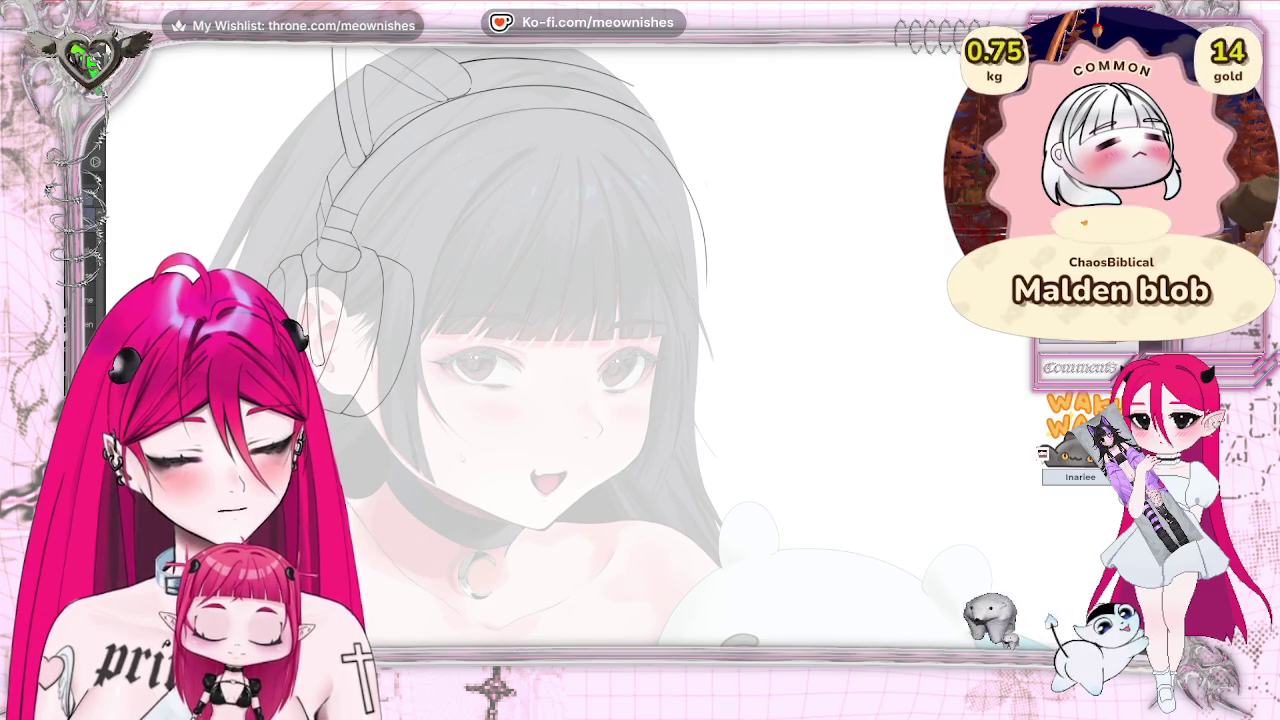
key("m")
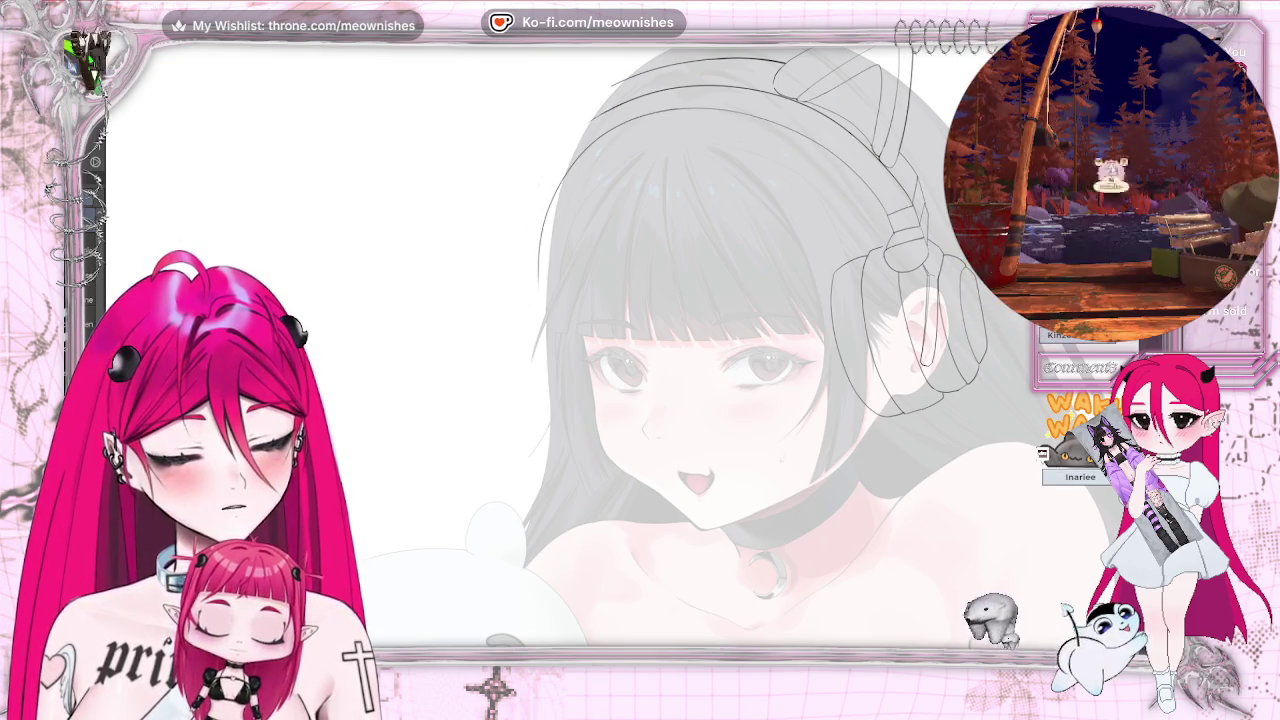
key("ctrl+z")
key("ctrl+z")
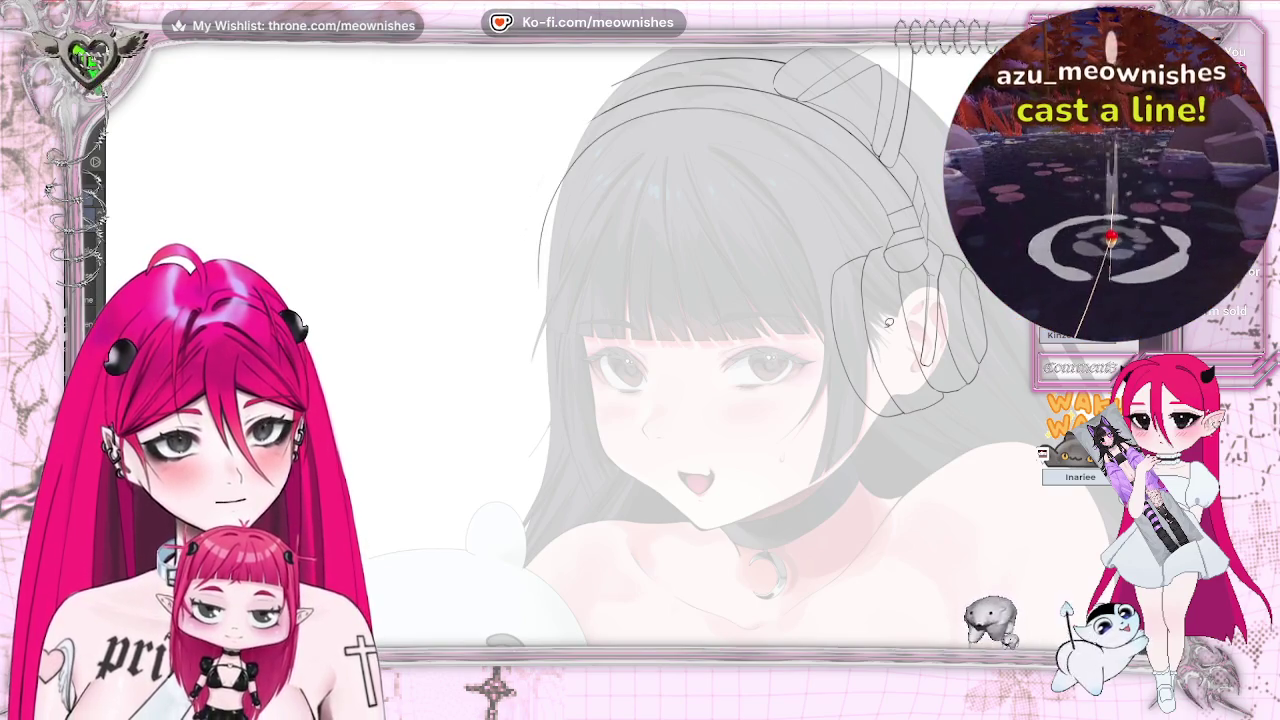
key("ctrl+z")
key("ctrl+y")
key("ctrl+z")
key("ctrl+y")
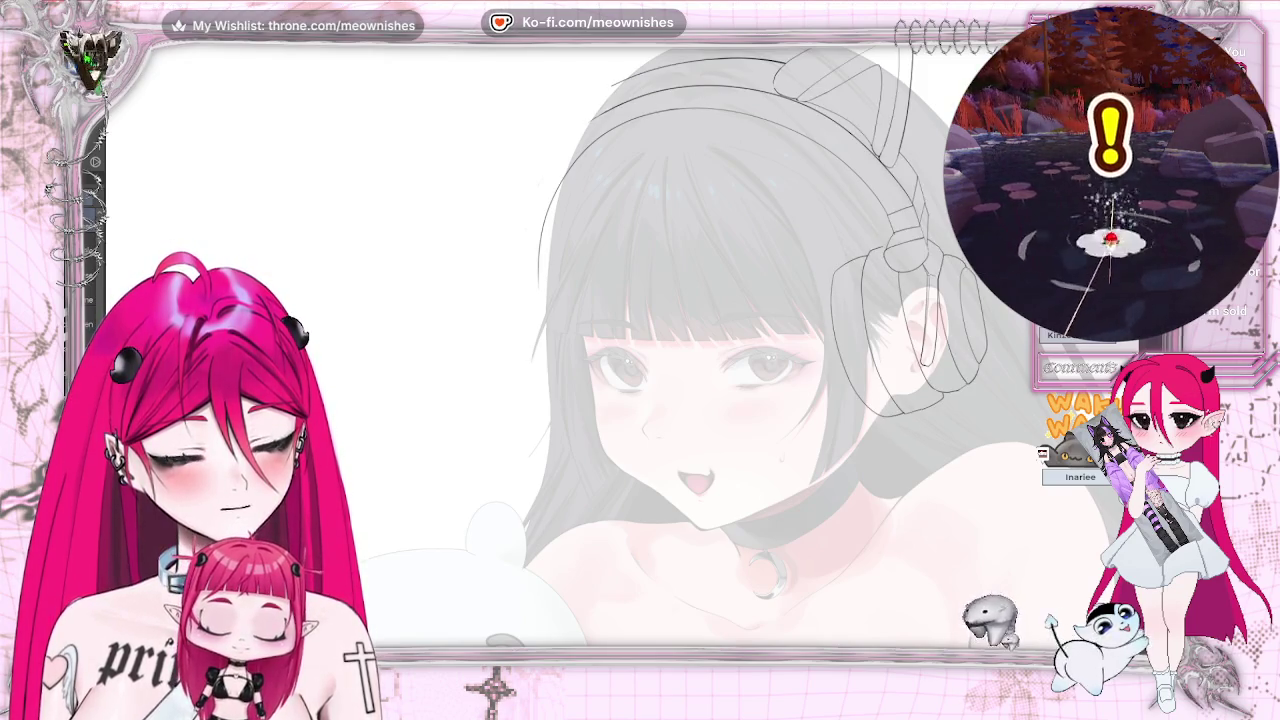
key("ctrl+z")
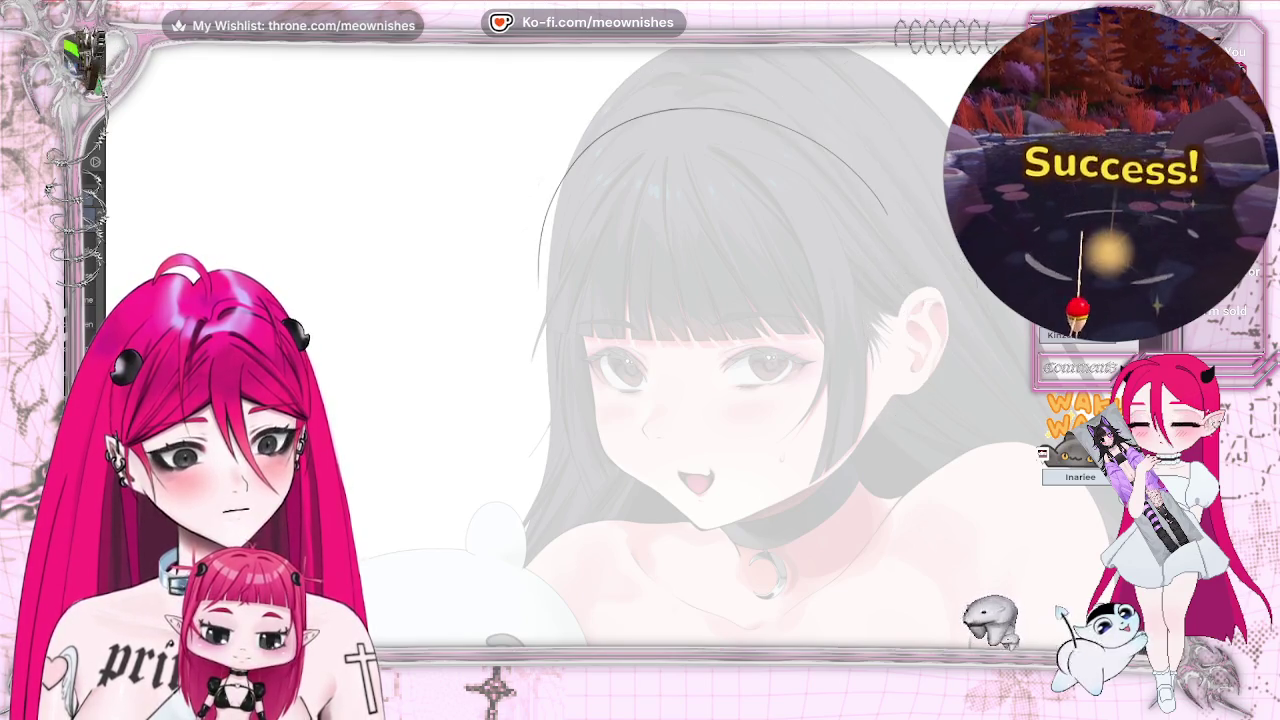
key("ctrl+y")
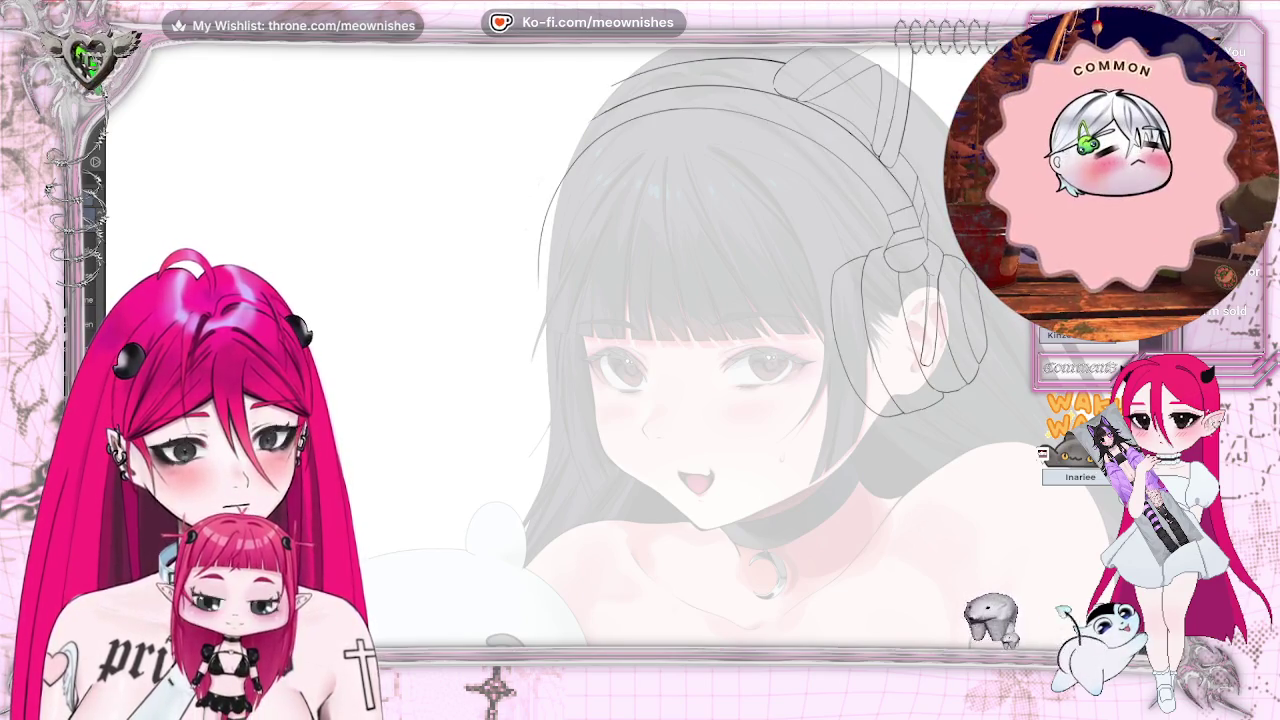
key("ctrl+z")
key("ctrl+y")
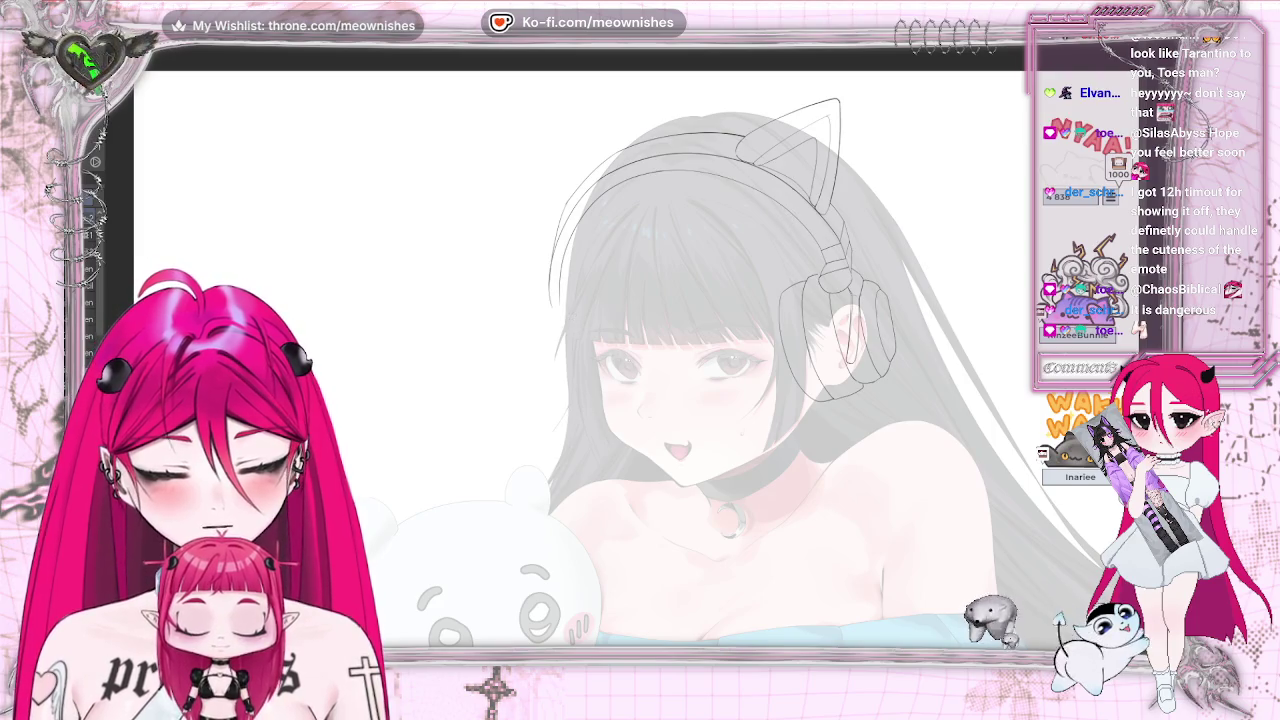
key("m")
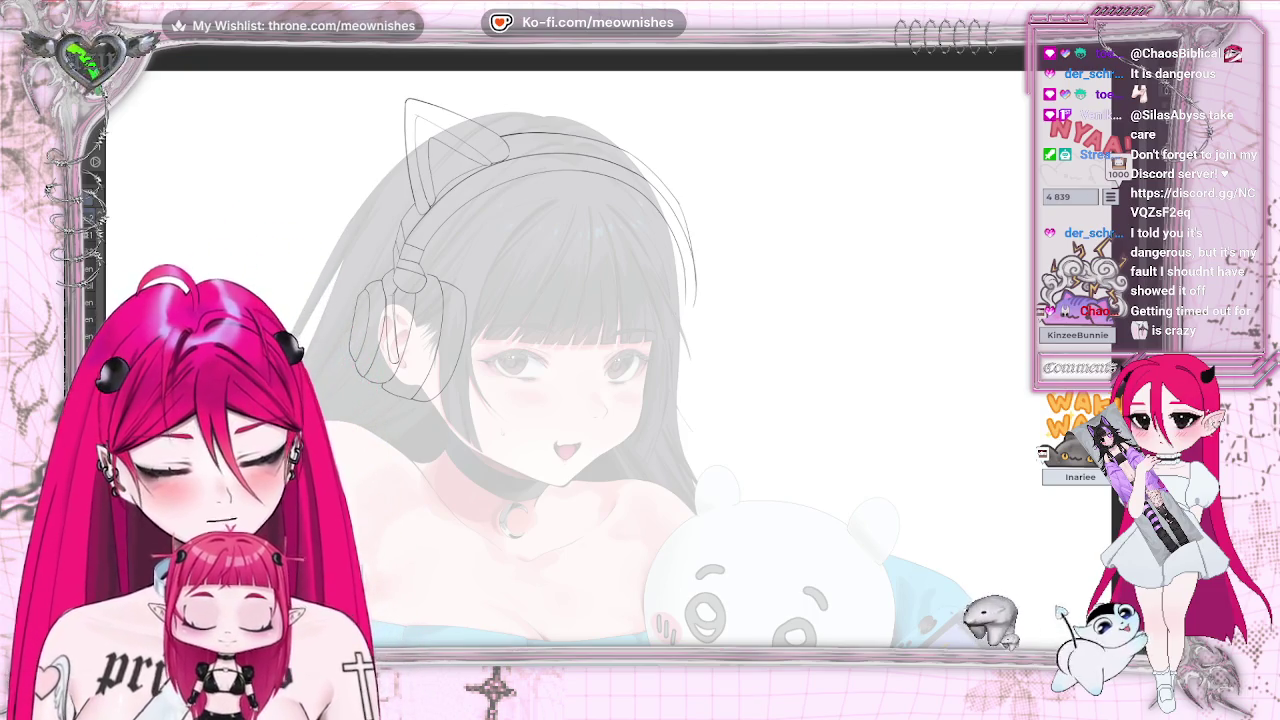
key("m")
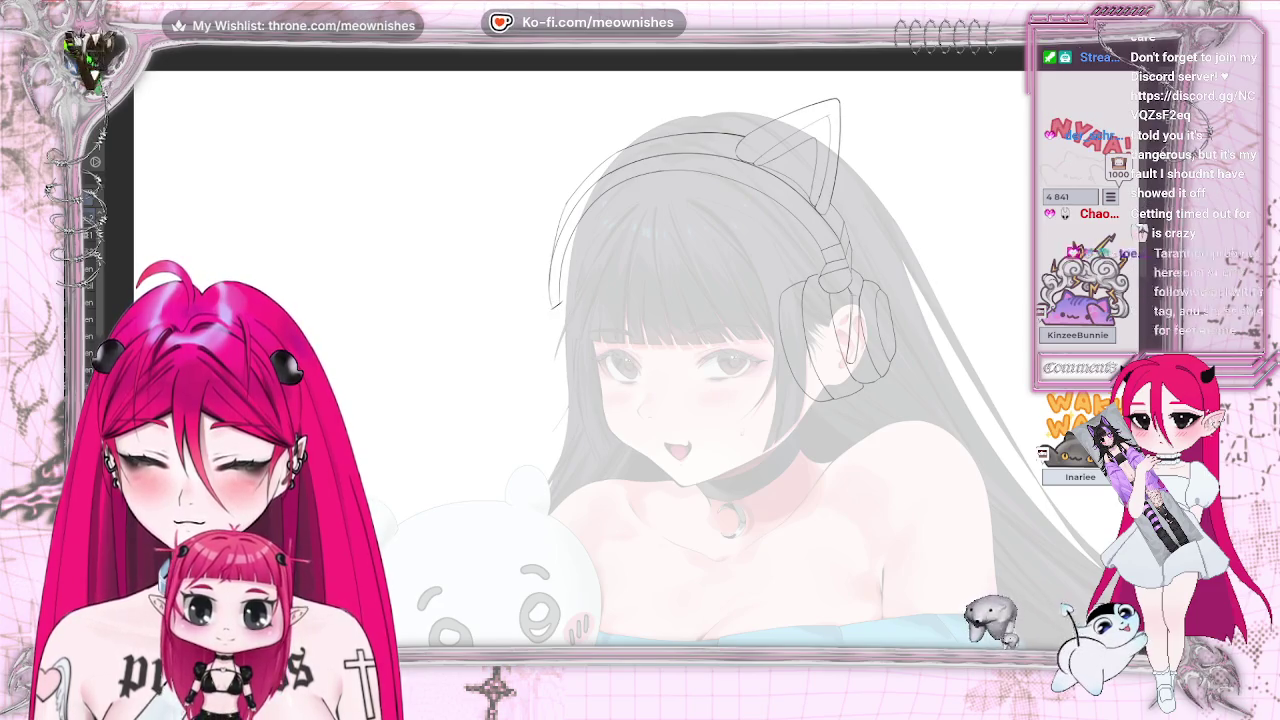
key("ctrl+plus")
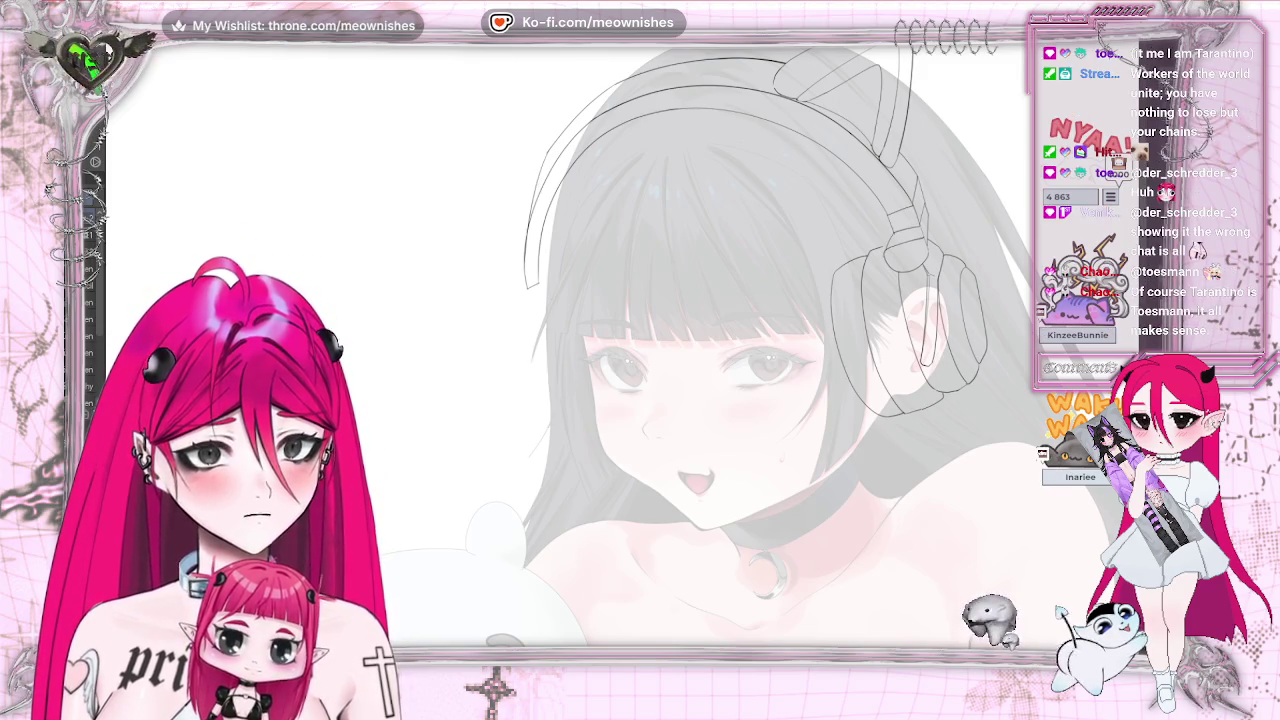
- Refine the headphone outlines, mirroring the canvas and adjusting zoom to check symmetry
key("h")
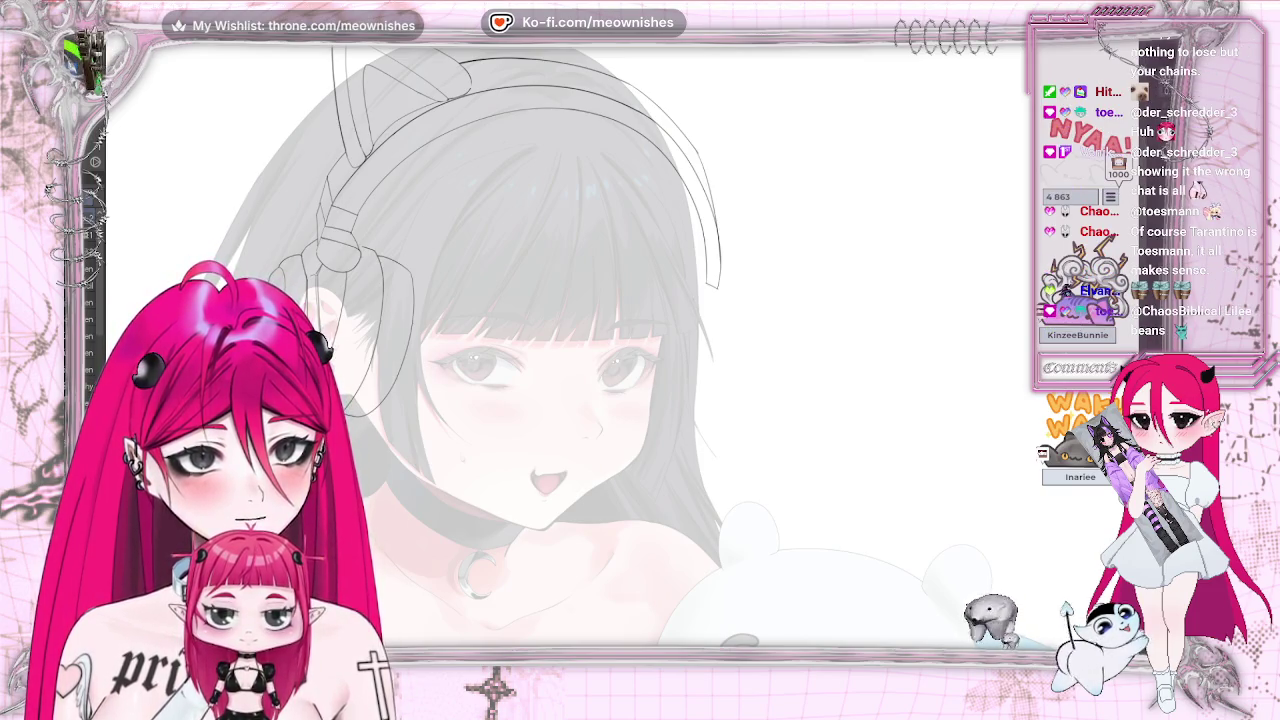
key("ctrl+0")
key("ctrl+alt+0")
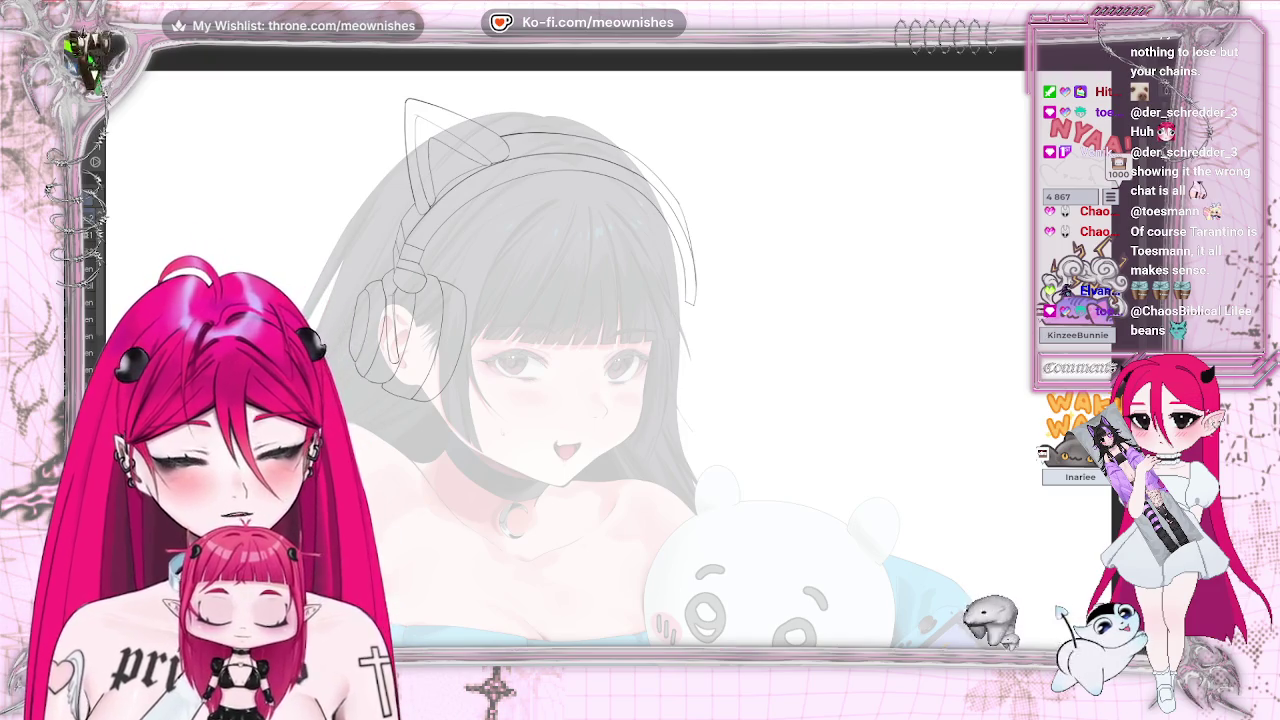
key("m")
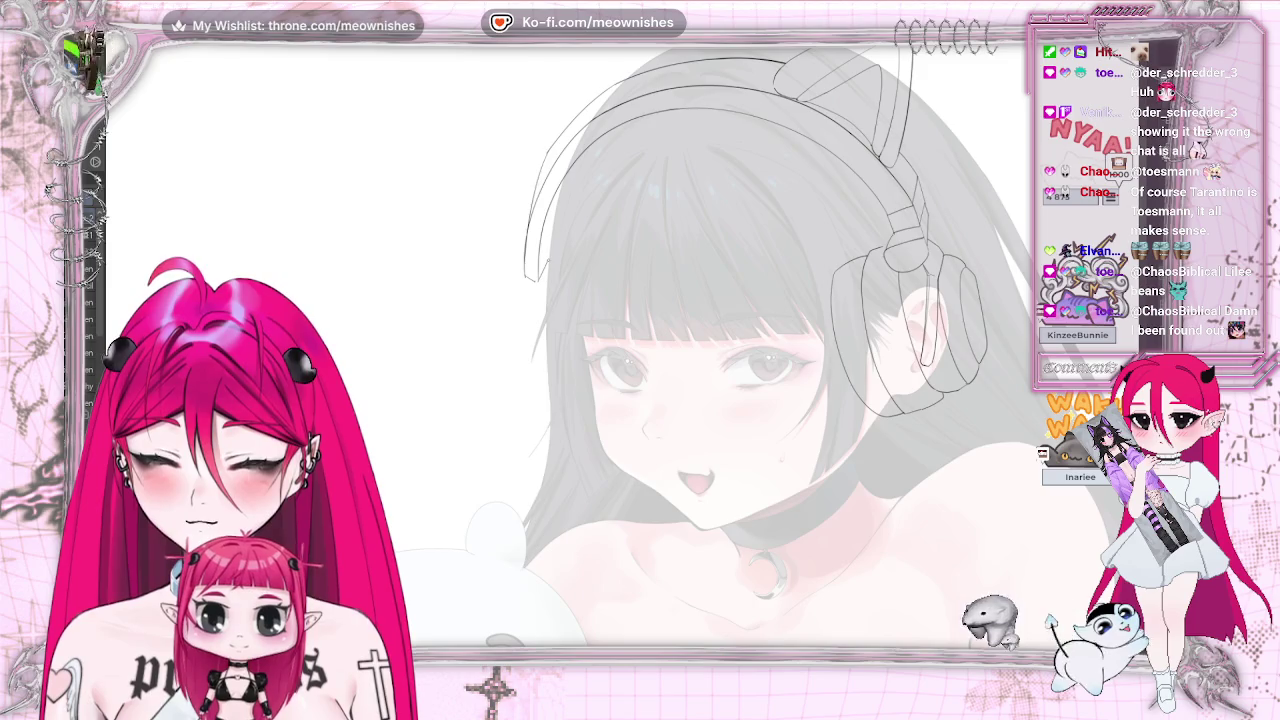
scroll(529, 384, "down", 5)
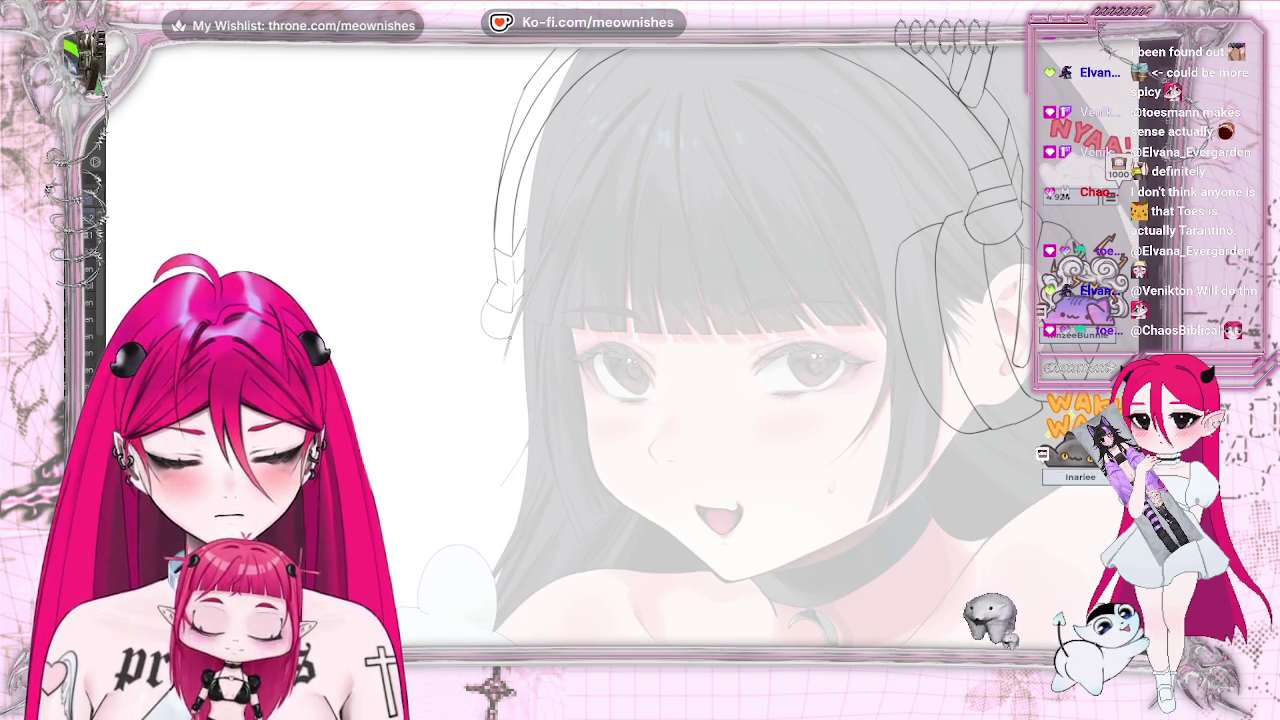
key("h")
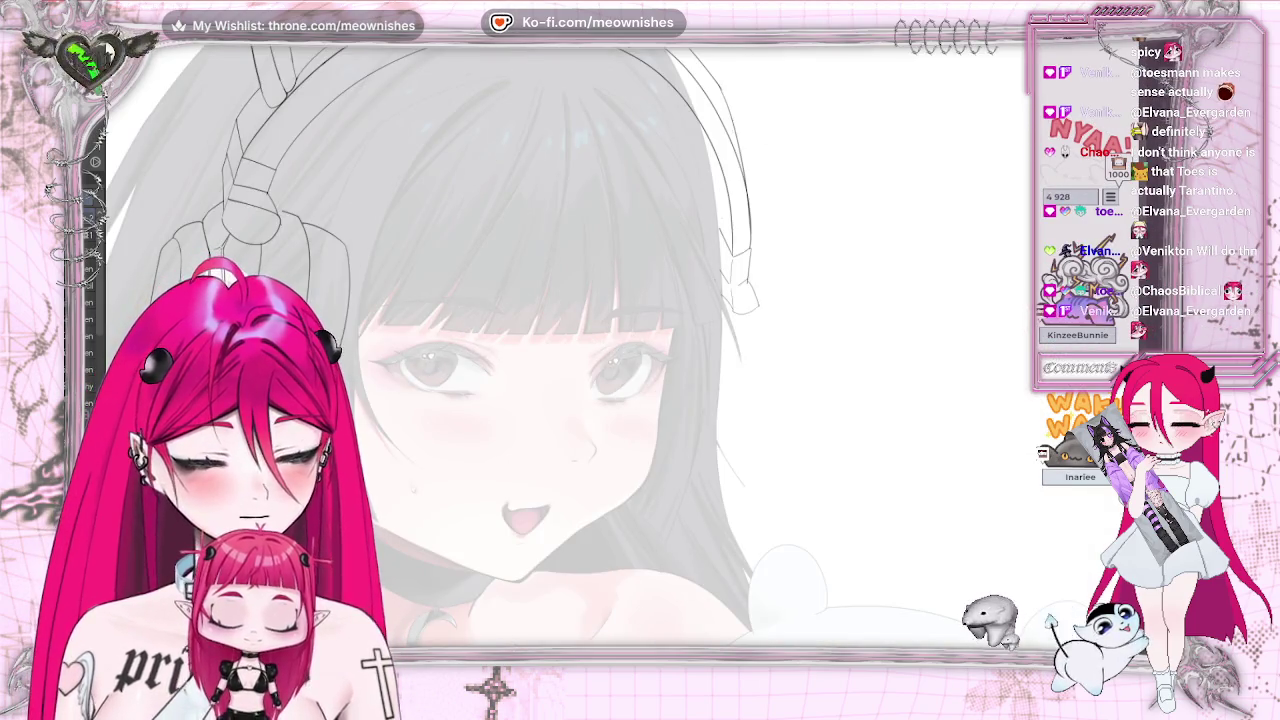
key("h")
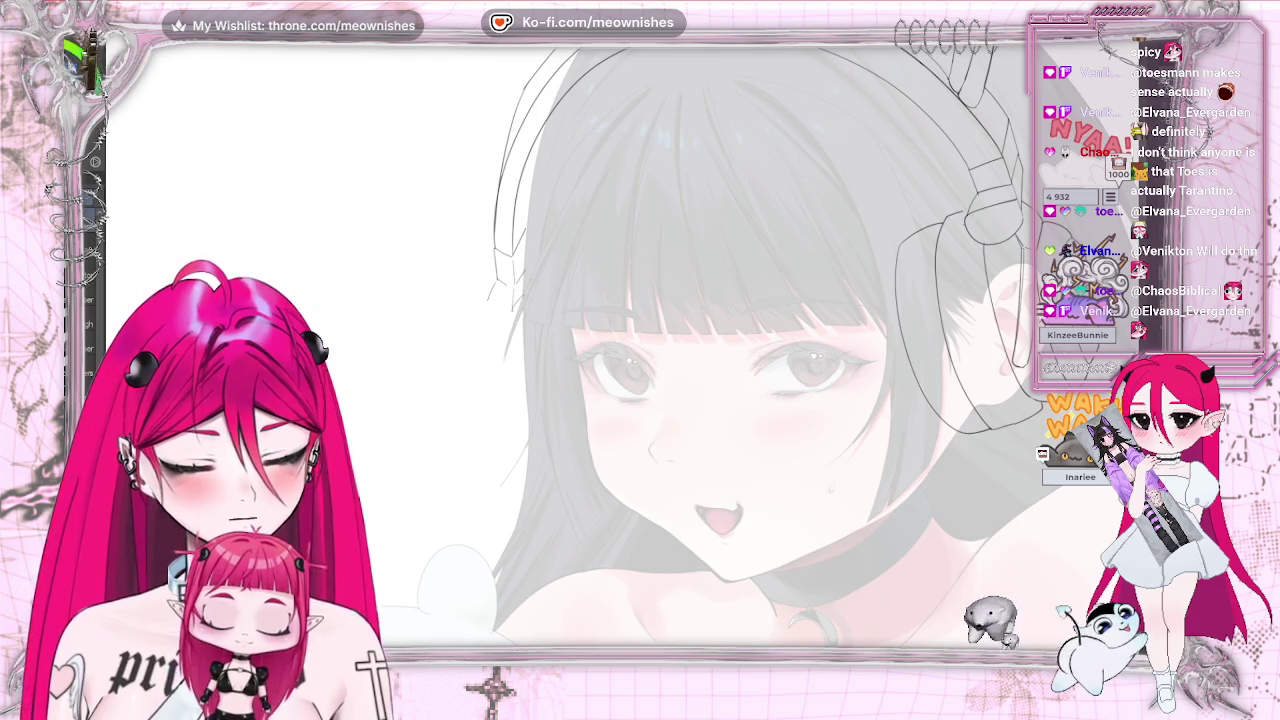
key("ctrl+0")
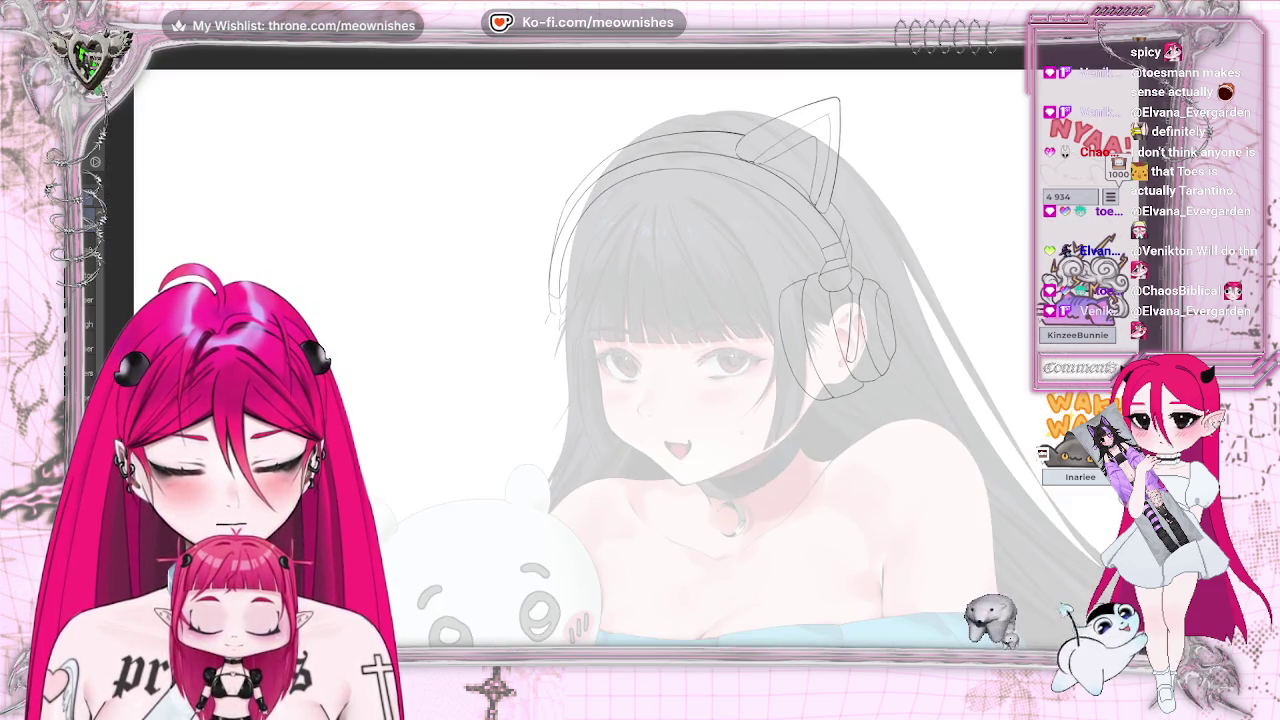
scroll(640, 345, "up", 3)
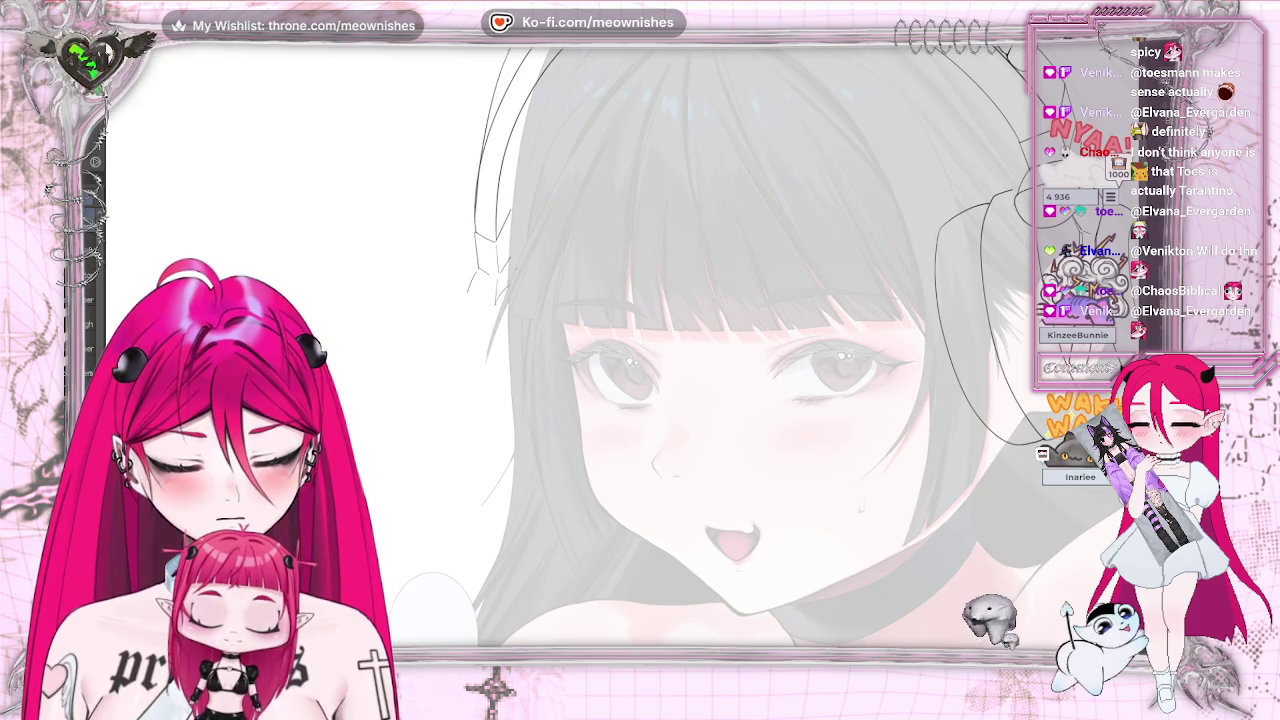
scroll(640, 345, "down", 1)
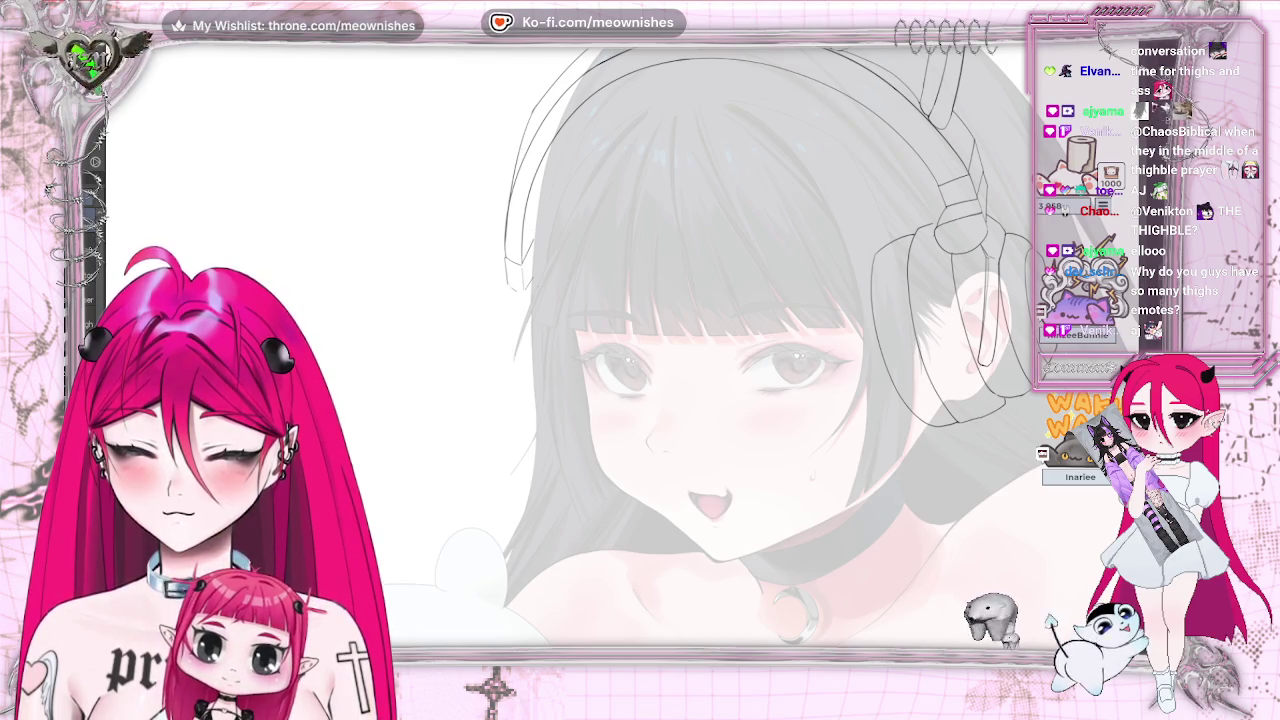
scroll(700, 345, "right", 5)
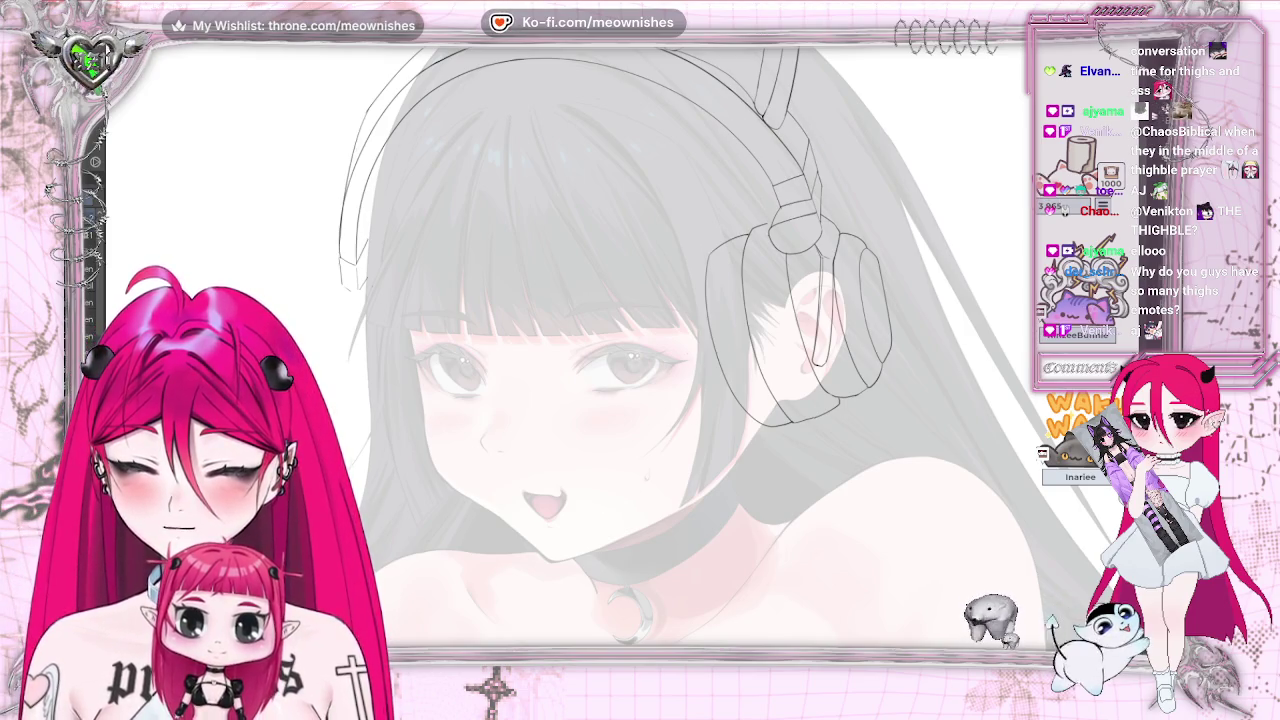
key("h")
key("ctrl+minus")
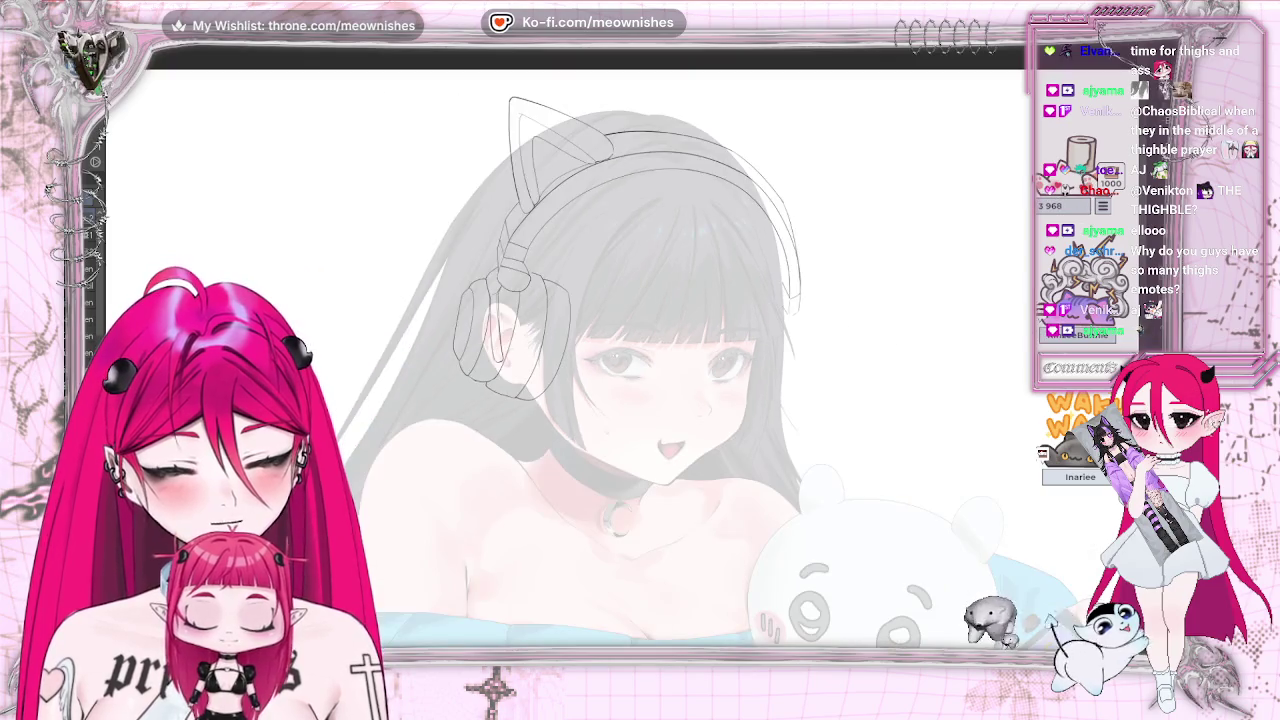
key("ctrl+minus")
key("ctrl+plus")
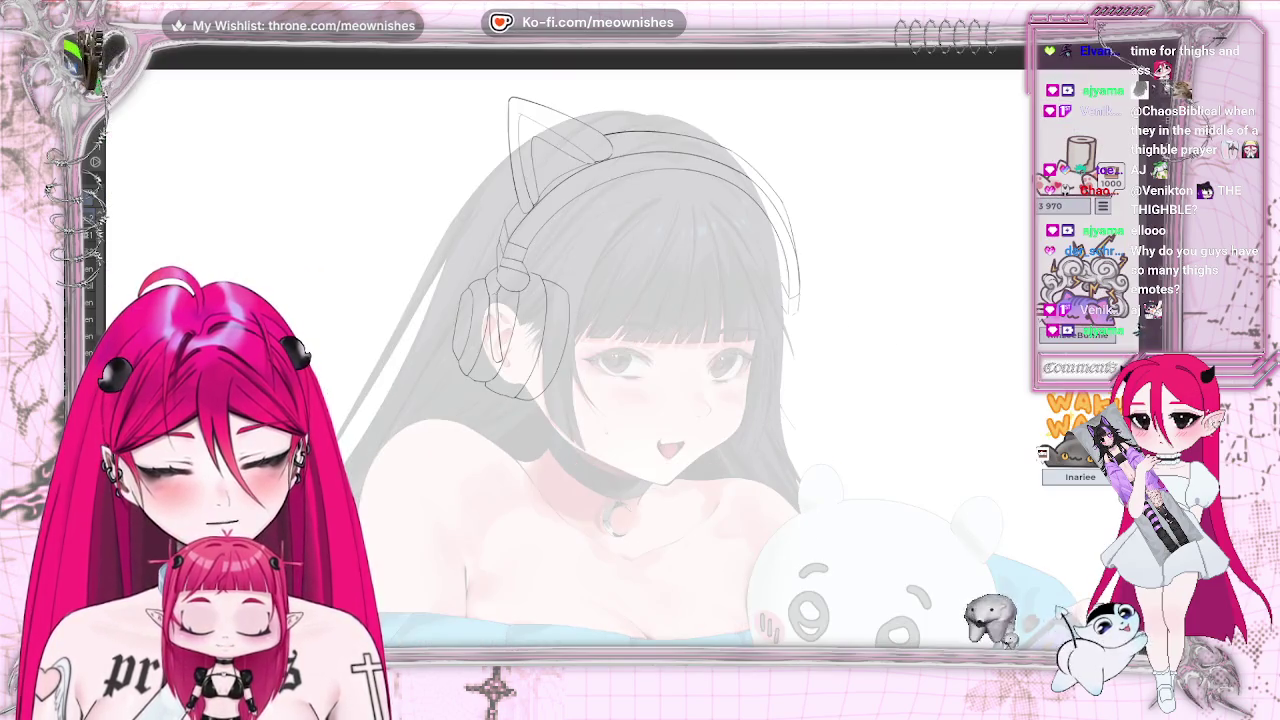
key("ctrl+plus")
key("h")
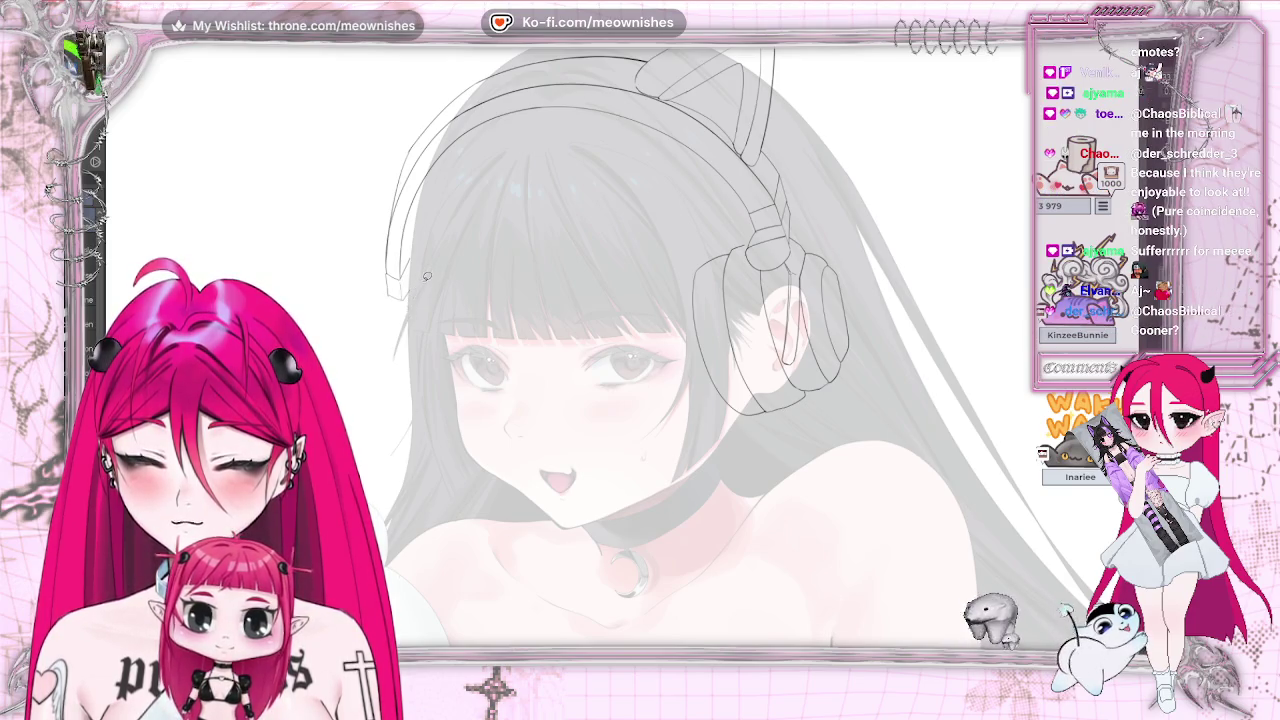
mouse_move(431, 270)
left_mouse_down()
mouse_move(398, 290)
mouse_move(404, 316)
left_mouse_up()
- Try a freehand selection beside the hair and clear it
key("ctrl+d")
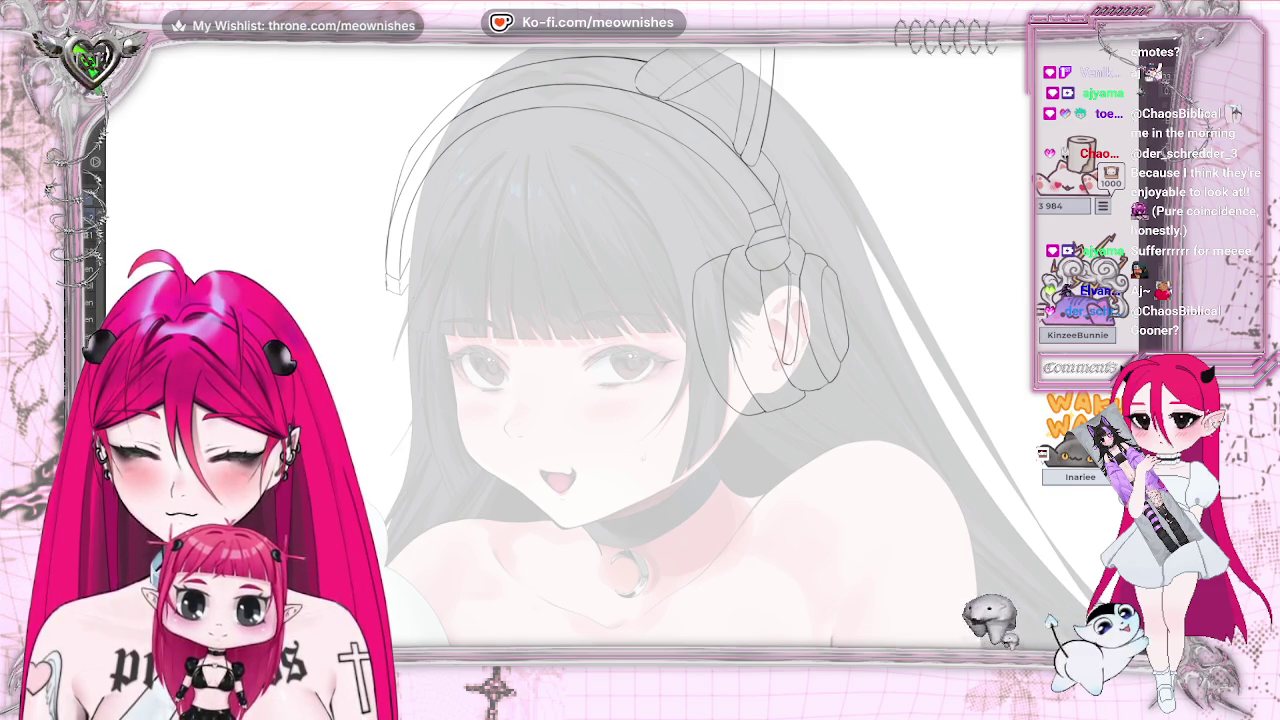
left_click_drag(388, 284, 392, 290)
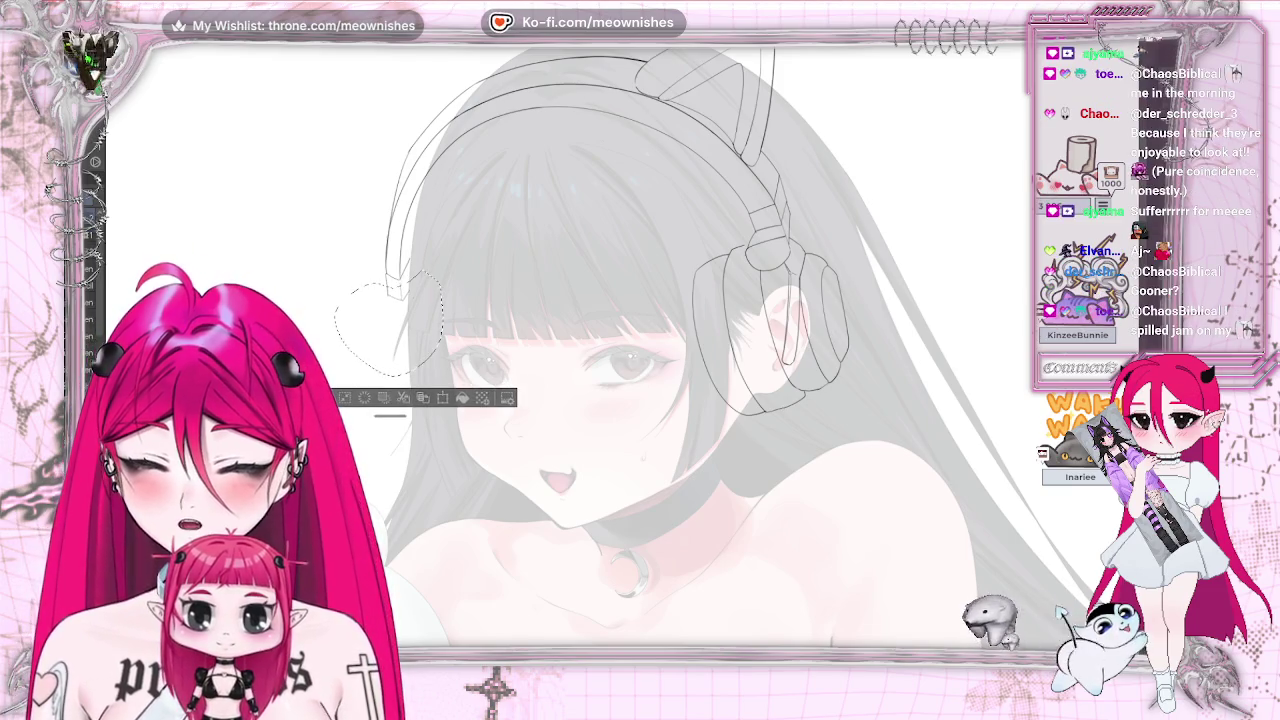
key("ctrl+d")
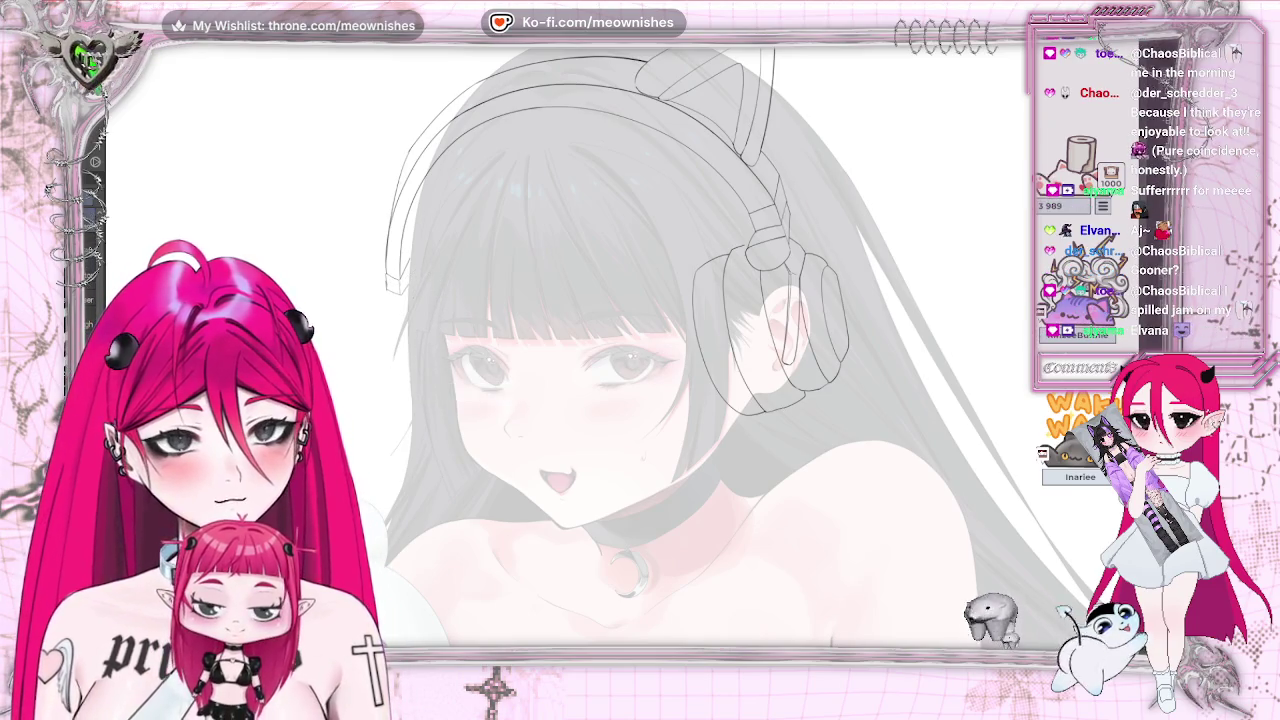
- Zoom in, undo the last two outer headband strokes, and fit the illustration to the window
key("ctrl+plus")
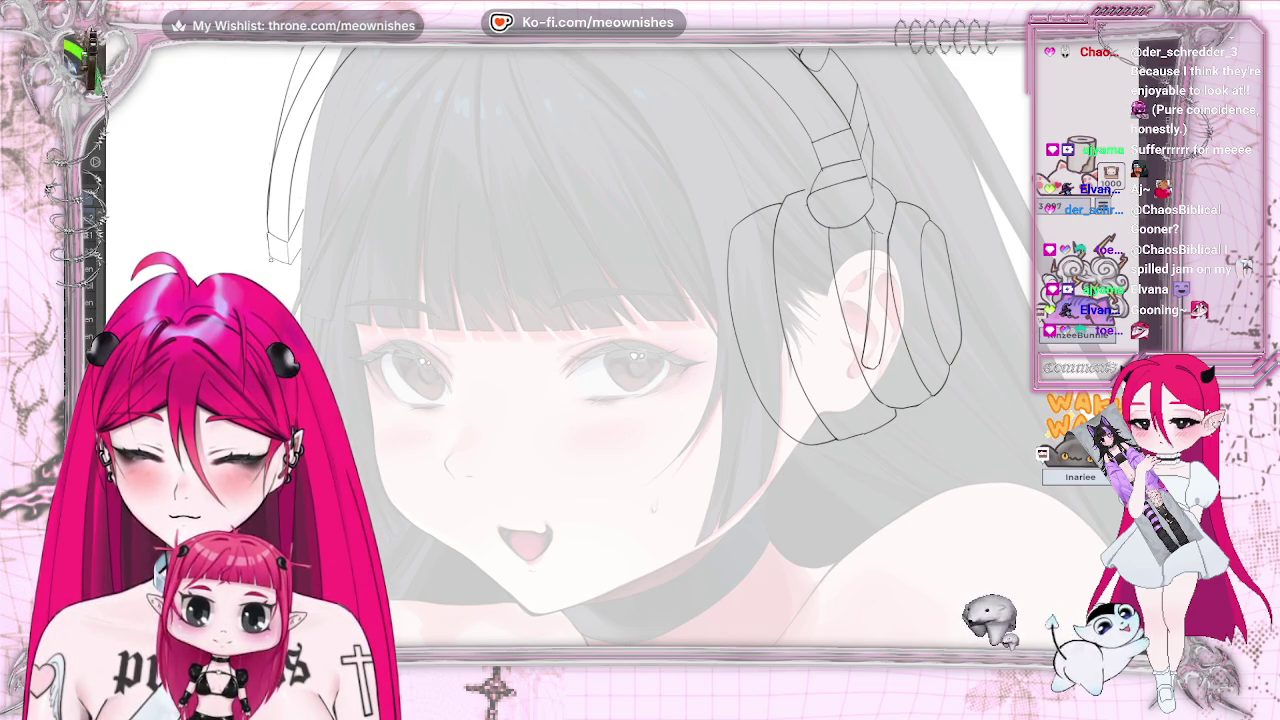
scroll(660, 345, "up", 3)
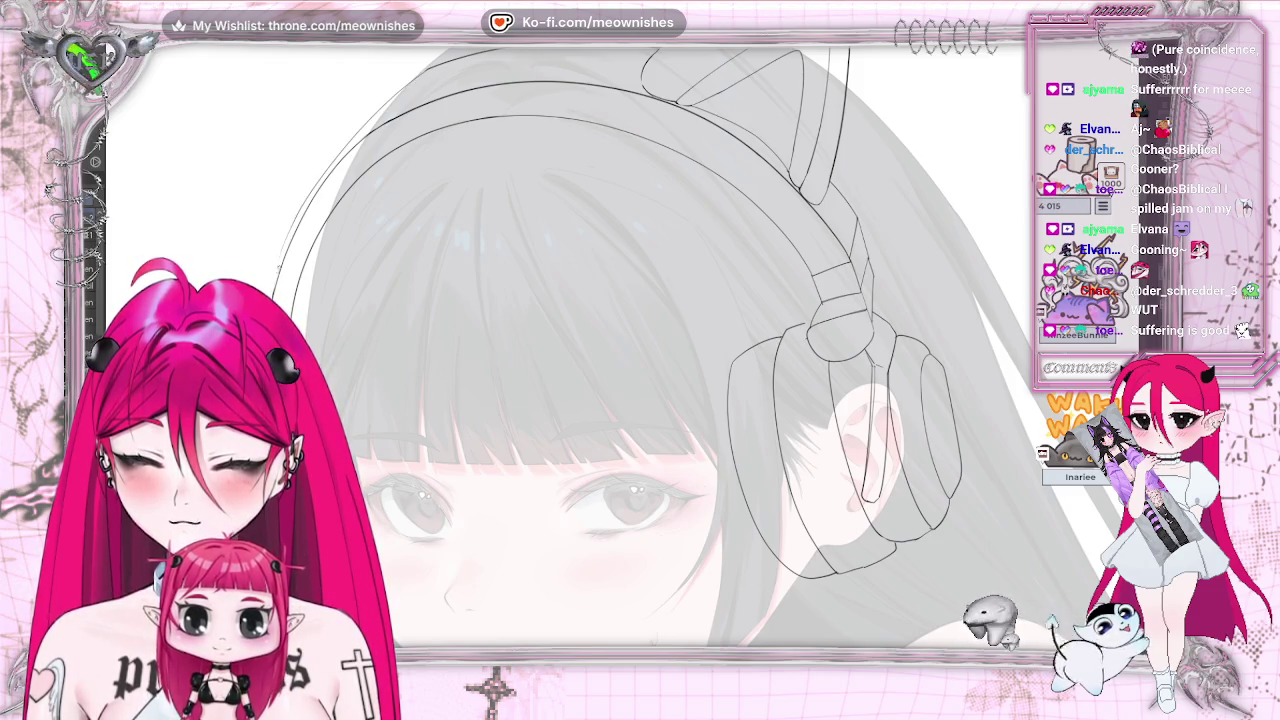
key("ctrl+z")
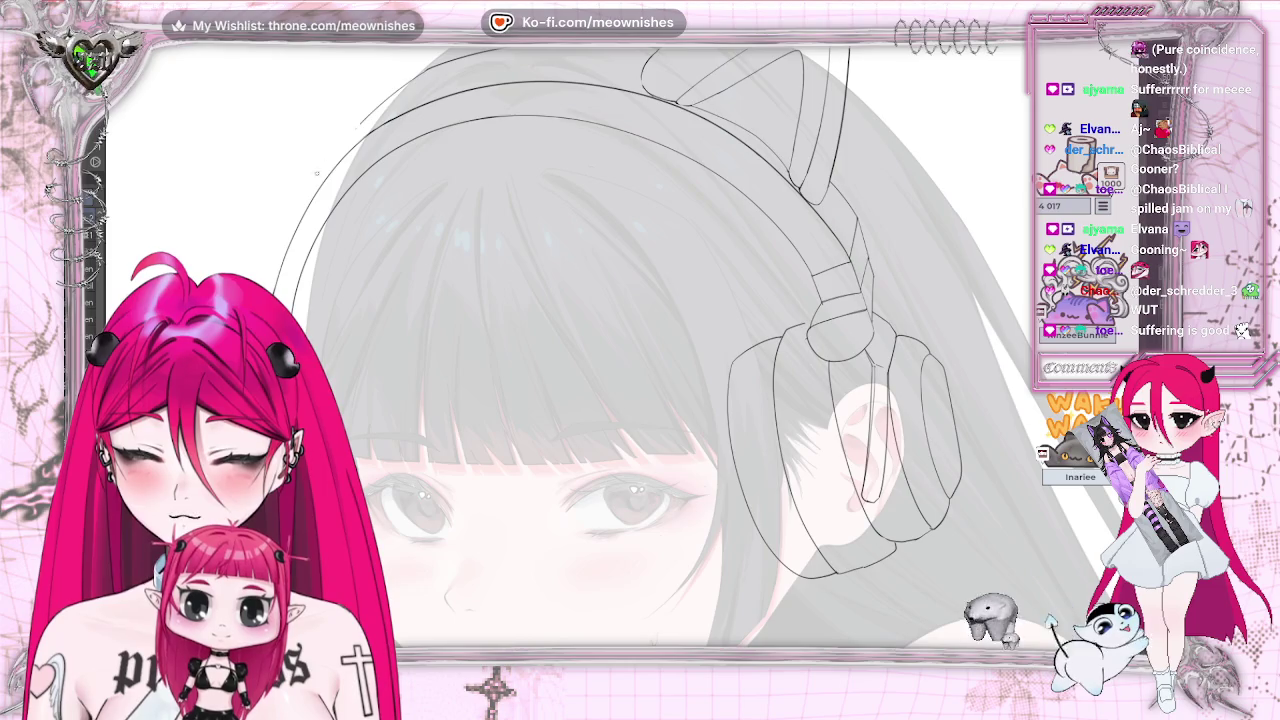
key("ctrl+z")
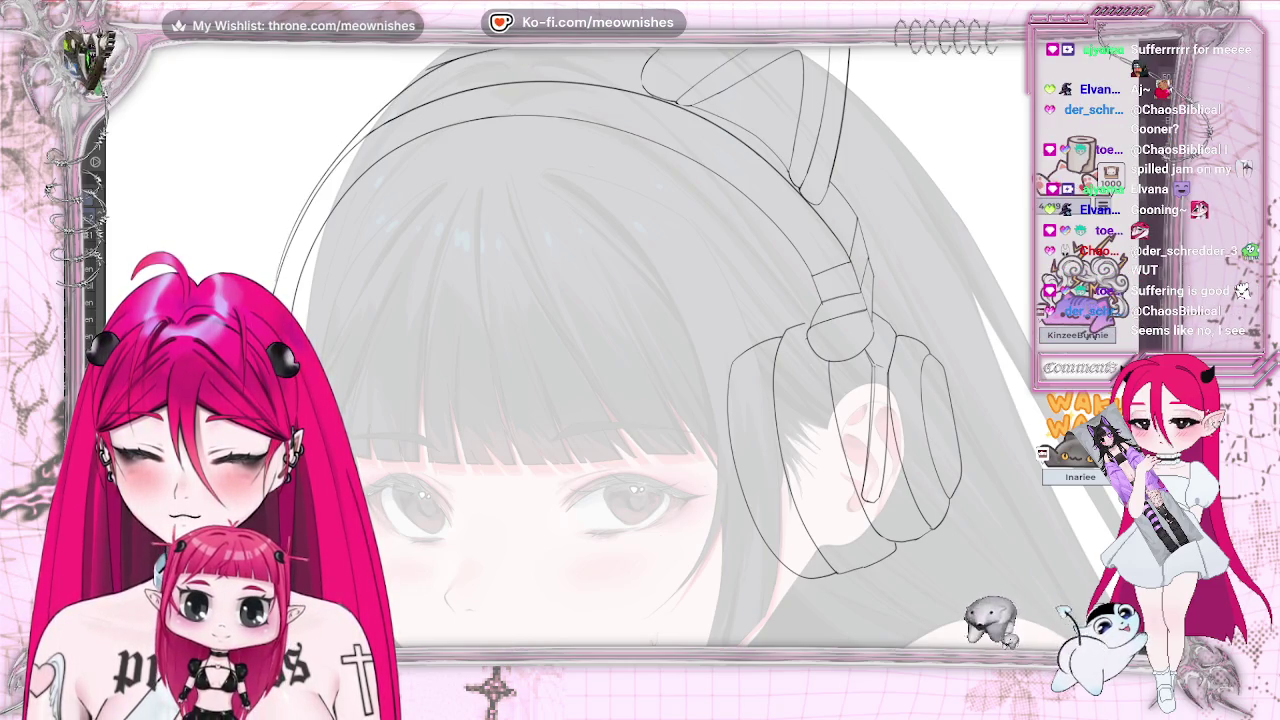
key("ctrl+0")
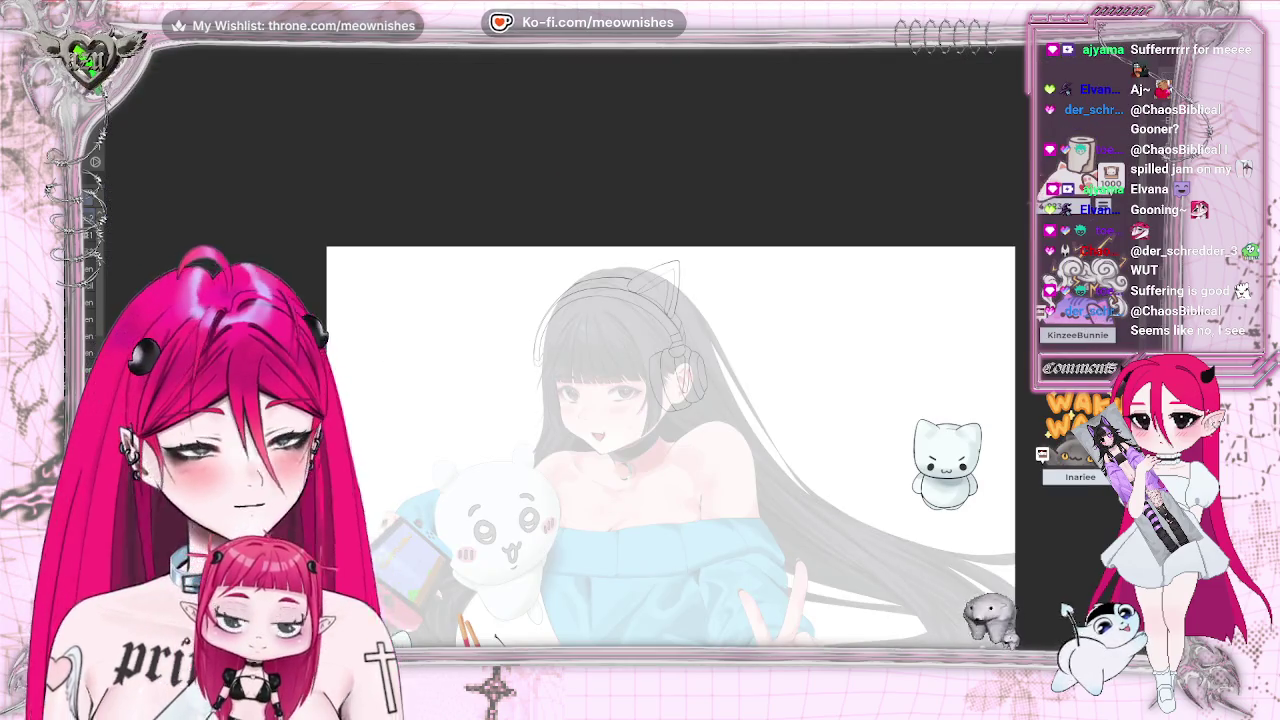
key("ctrl+plus")
key("ctrl+plus")
key("h")
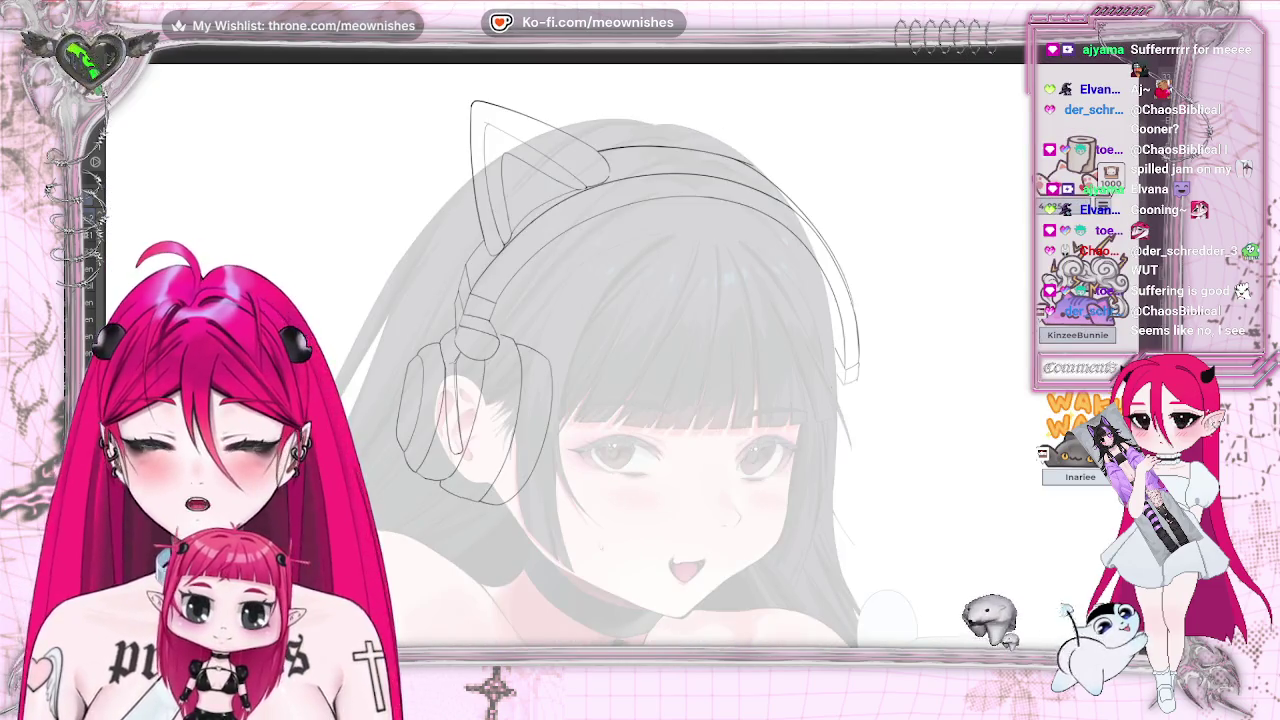
key("ctrl+0")
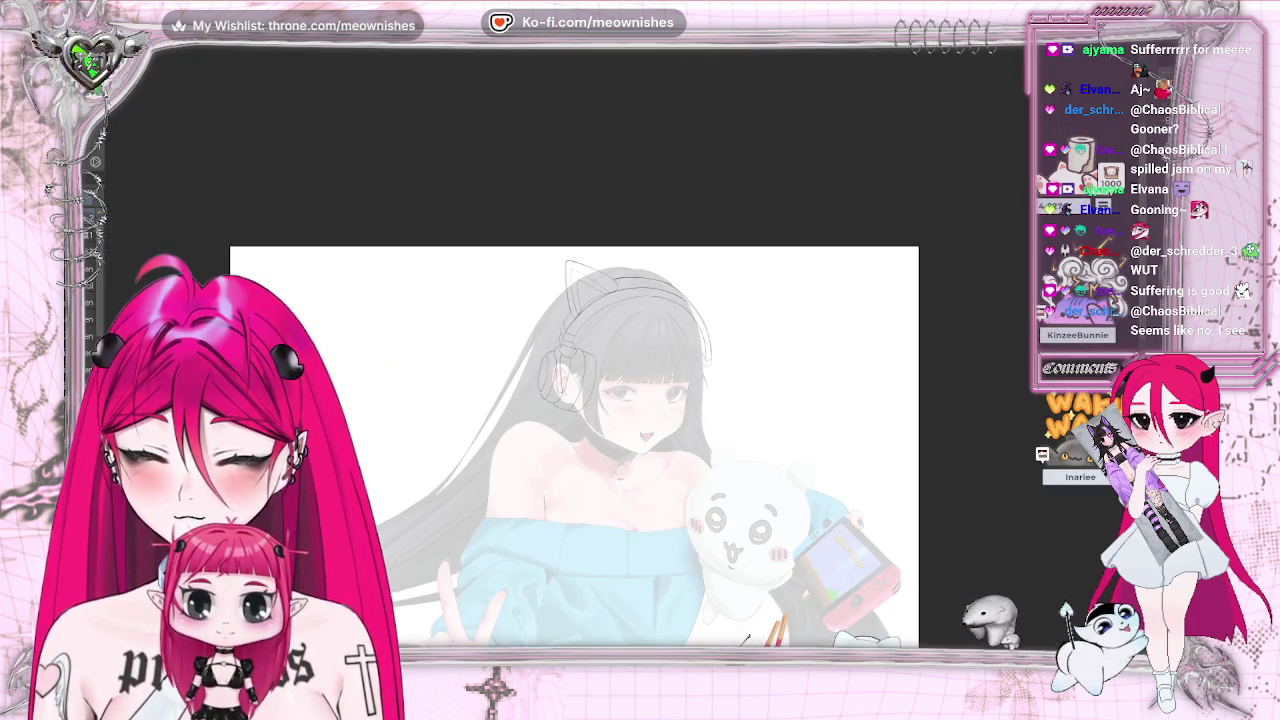
key("ctrl+plus")
key("ctrl+plus")
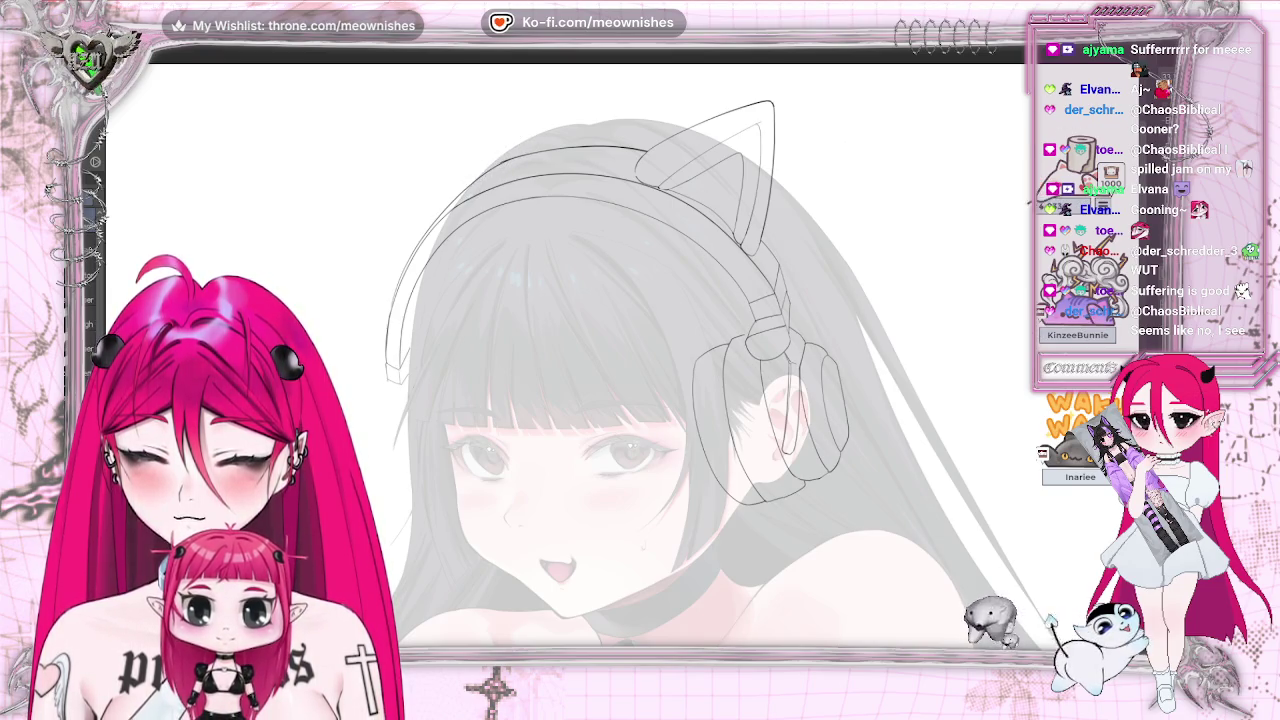
key("h")
key("h")
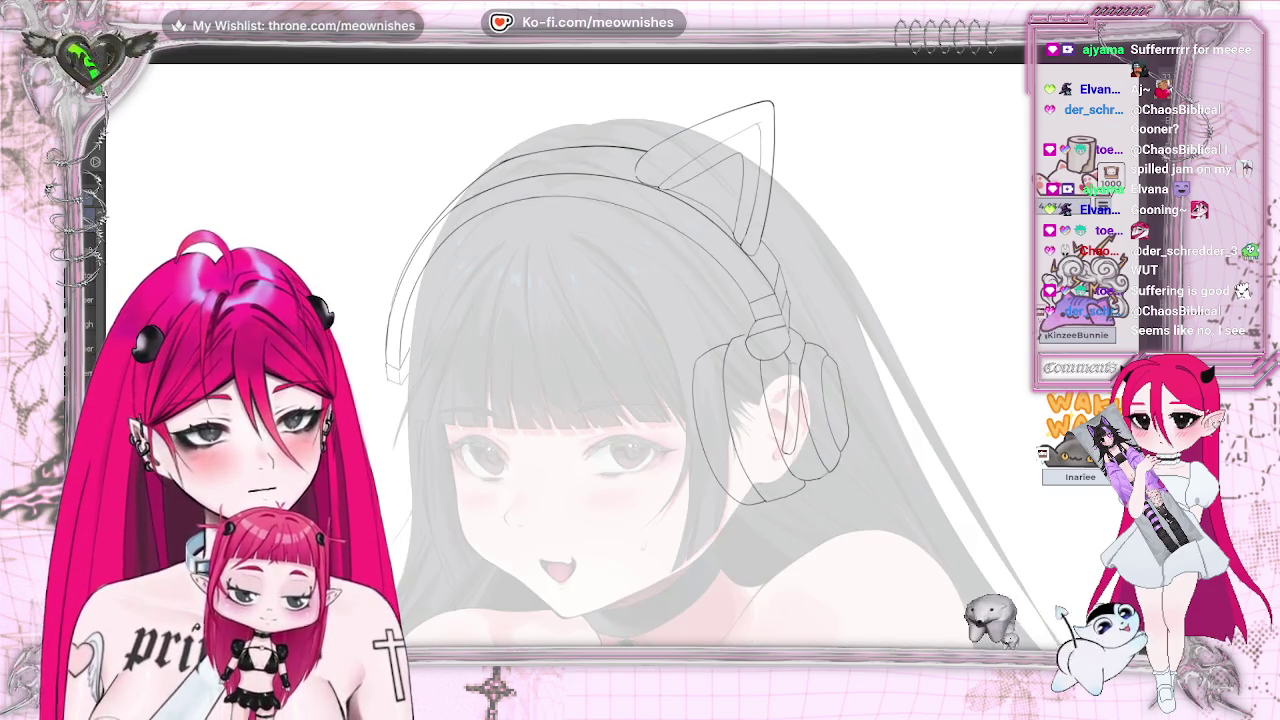
key("ctrl+Tab")
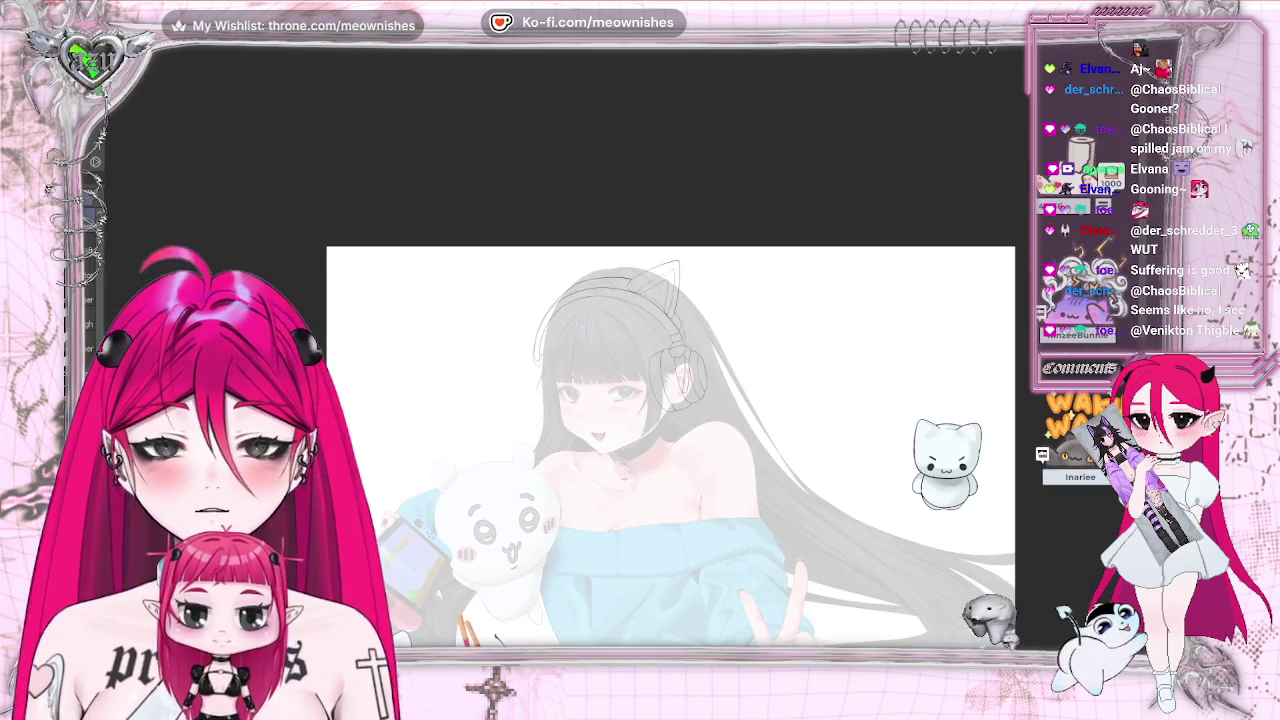
key("ctrl+Tab")
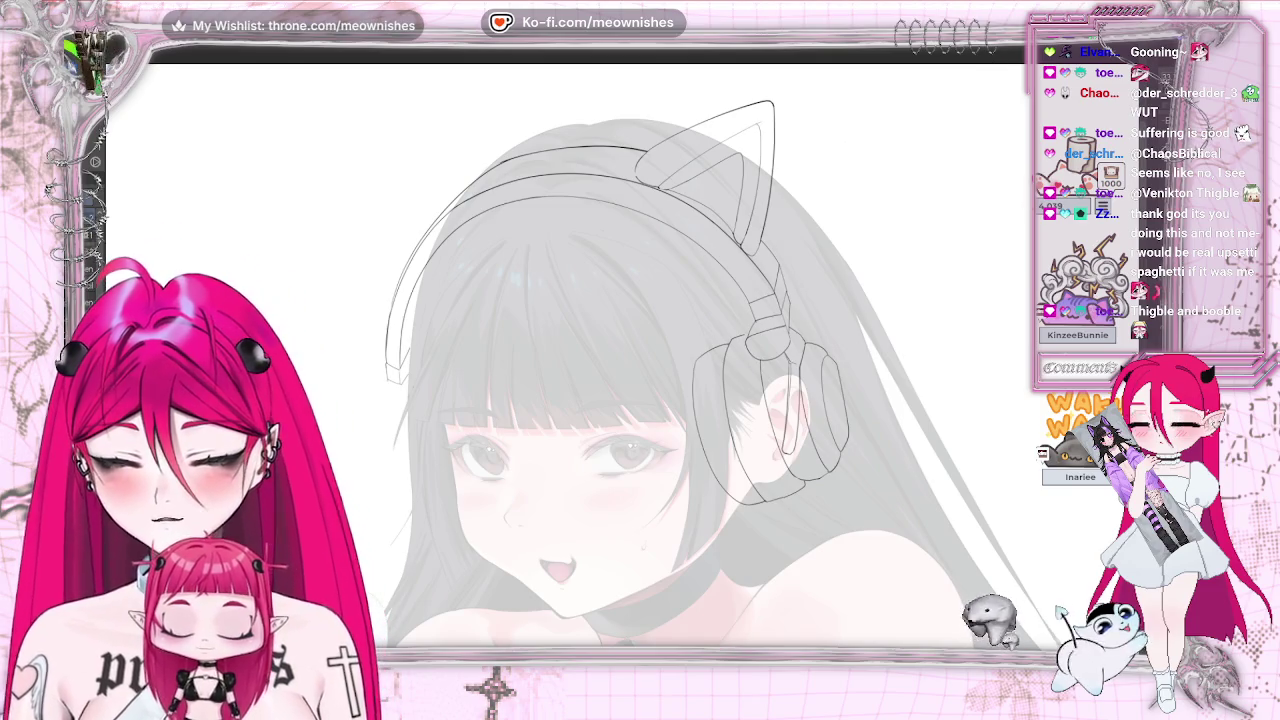
- Try a bold black letter at the top left, then remove those strokes
mouse_move(337, 145)
left_mouse_down()
mouse_move(310, 232)
mouse_move(366, 194)
mouse_move(305, 250)
mouse_move(330, 238)
left_mouse_up()
left_click_drag(398, 118, 398, 188)
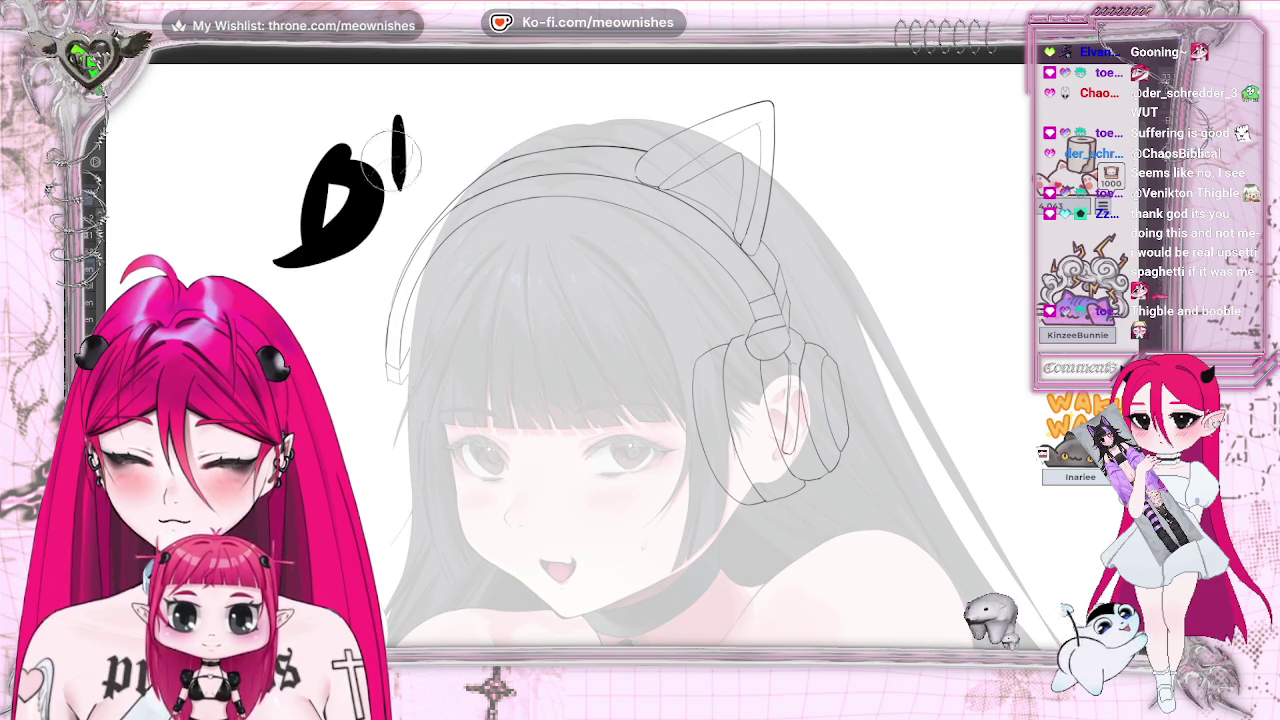
key("Delete")
- Handwrite "BRB" in thin black strokes at the upper left of the canvas
mouse_move(343, 106)
left_mouse_down()
mouse_move(338, 180)
mouse_move(352, 132)
mouse_move(396, 150)
mouse_move(327, 183)
left_mouse_up()
mouse_move(414, 88)
left_mouse_down()
mouse_move(400, 158)
mouse_move(406, 126)
mouse_move(424, 152)
left_mouse_up()
mouse_move(448, 108)
left_mouse_down()
mouse_move(446, 142)
mouse_move(458, 106)
mouse_move(482, 118)
mouse_move(427, 161)
left_mouse_up()
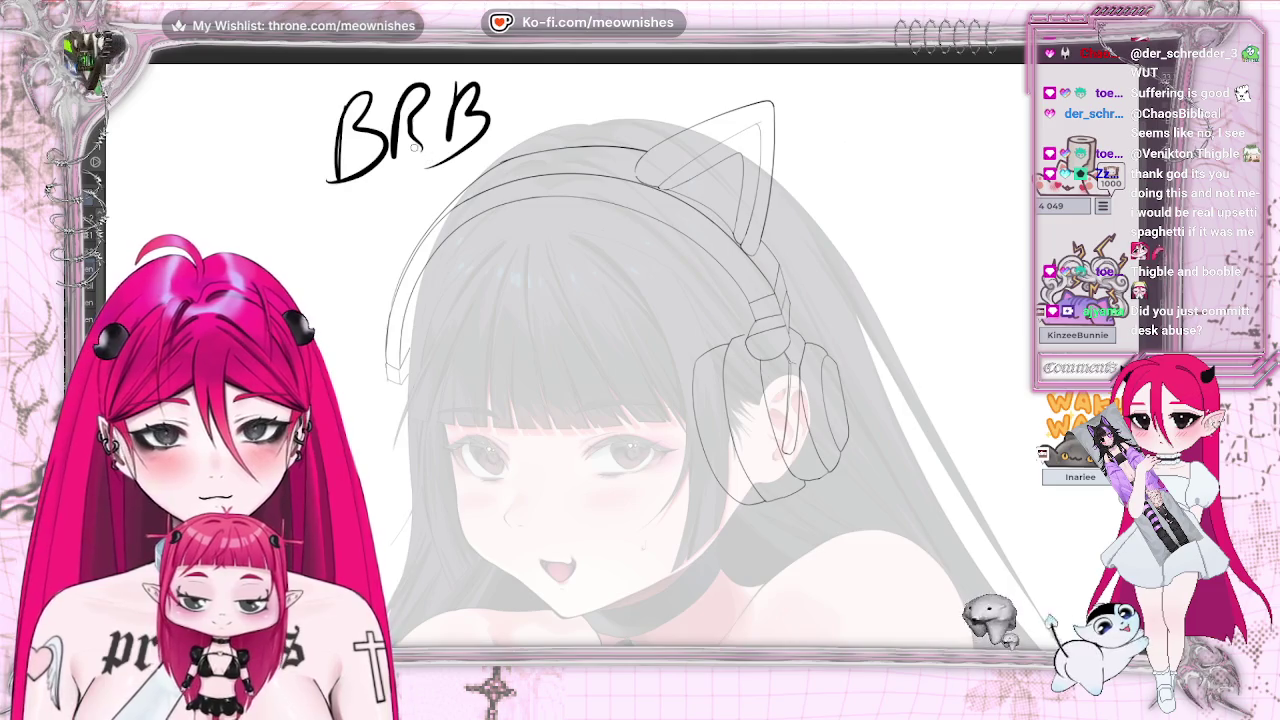
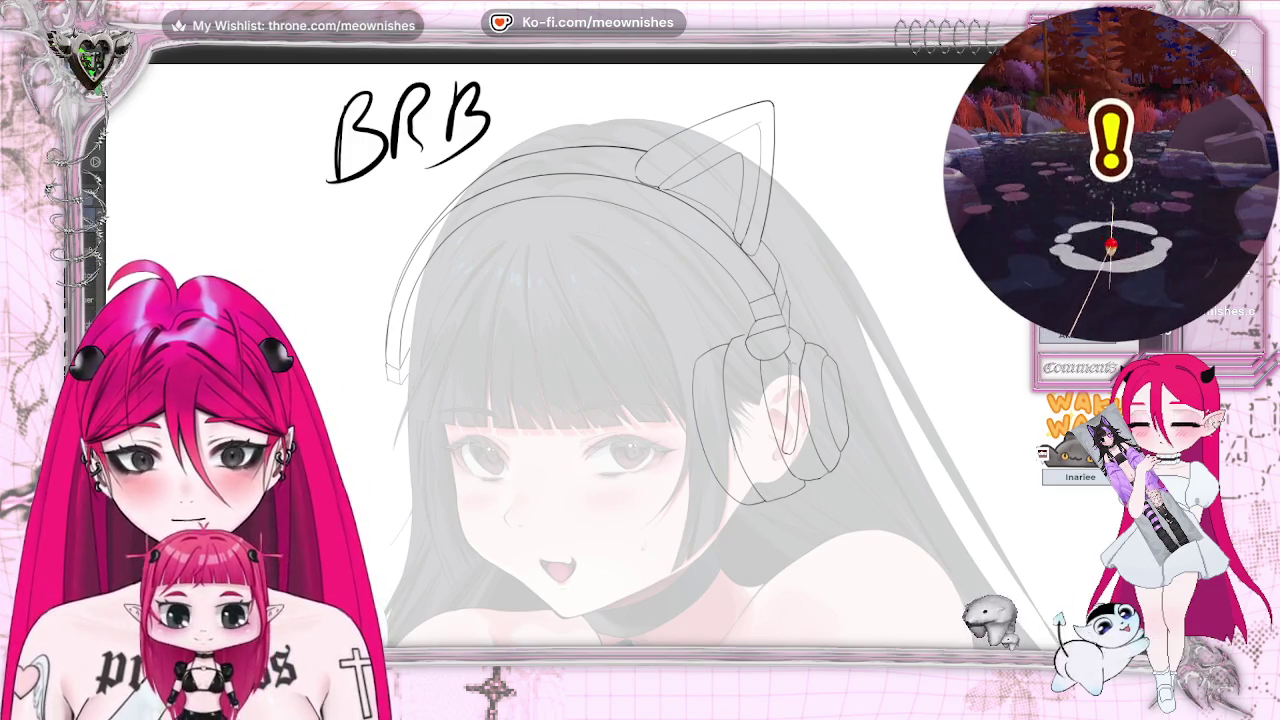
- Undo the handwritten BRB note and mirror the view to check the headphone sketch
key("ctrl+z")
key("ctrl+z")
key("ctrl+z")
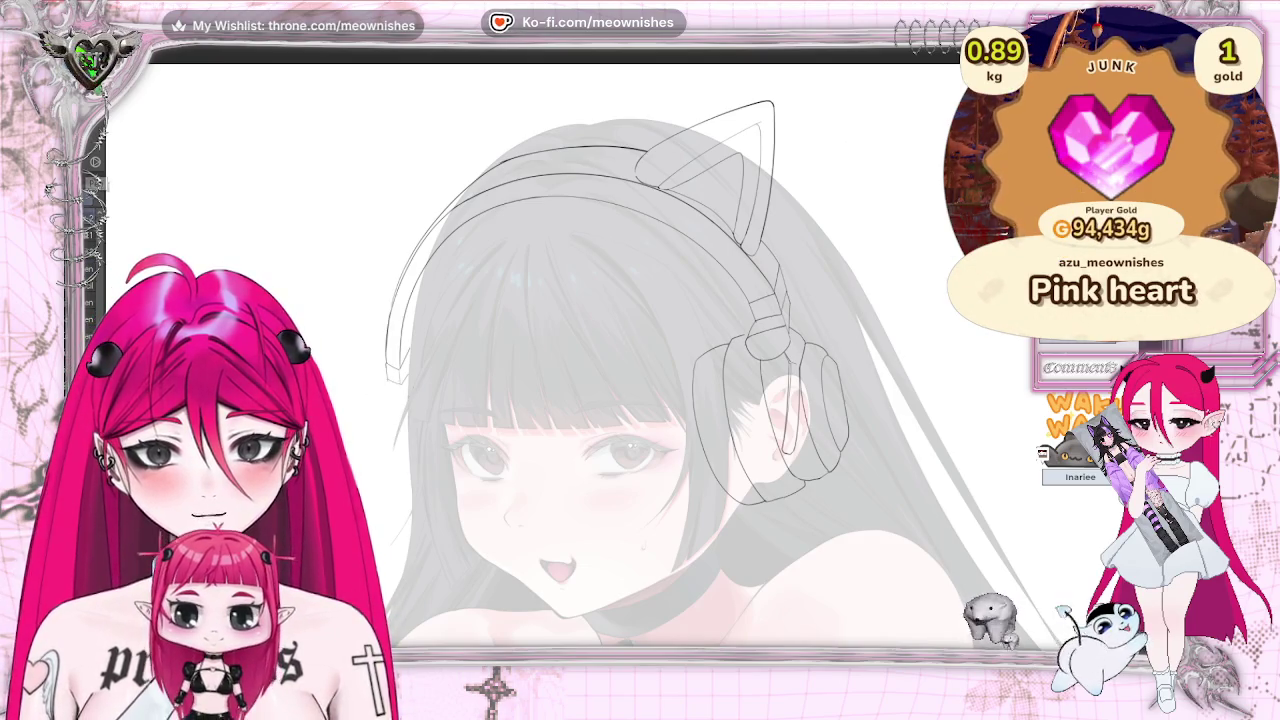
key("m")
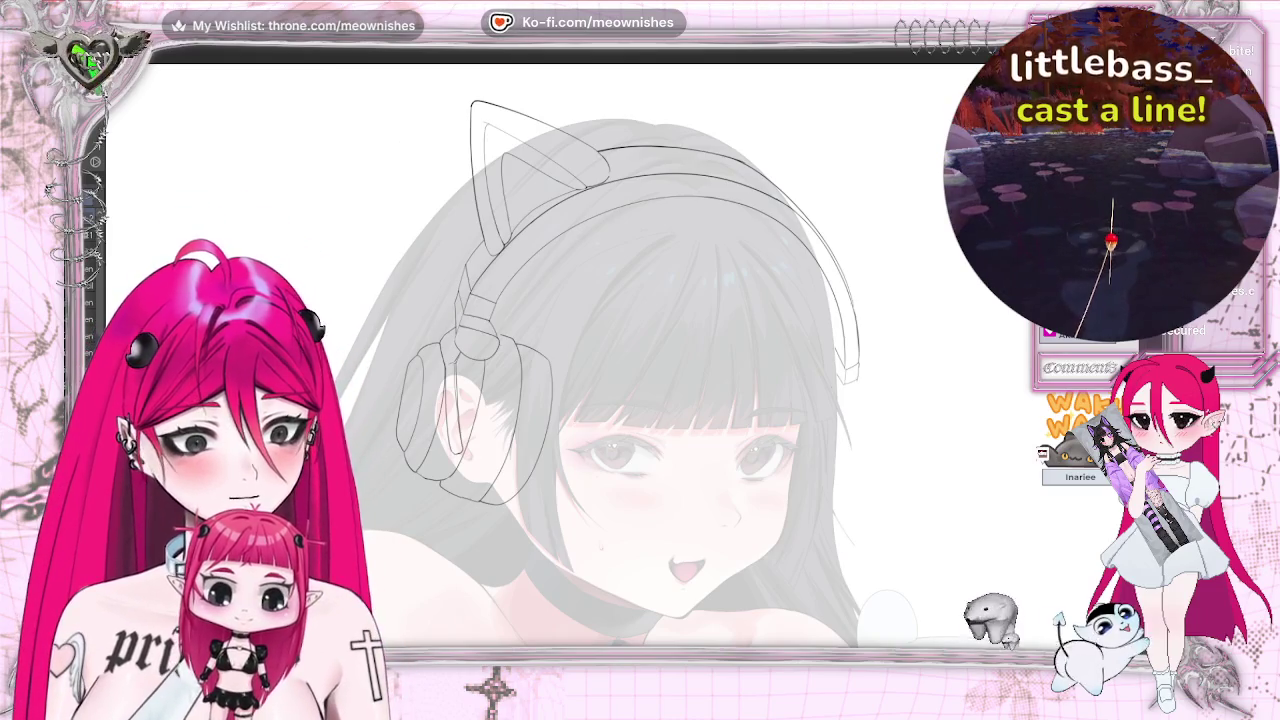
key("m")
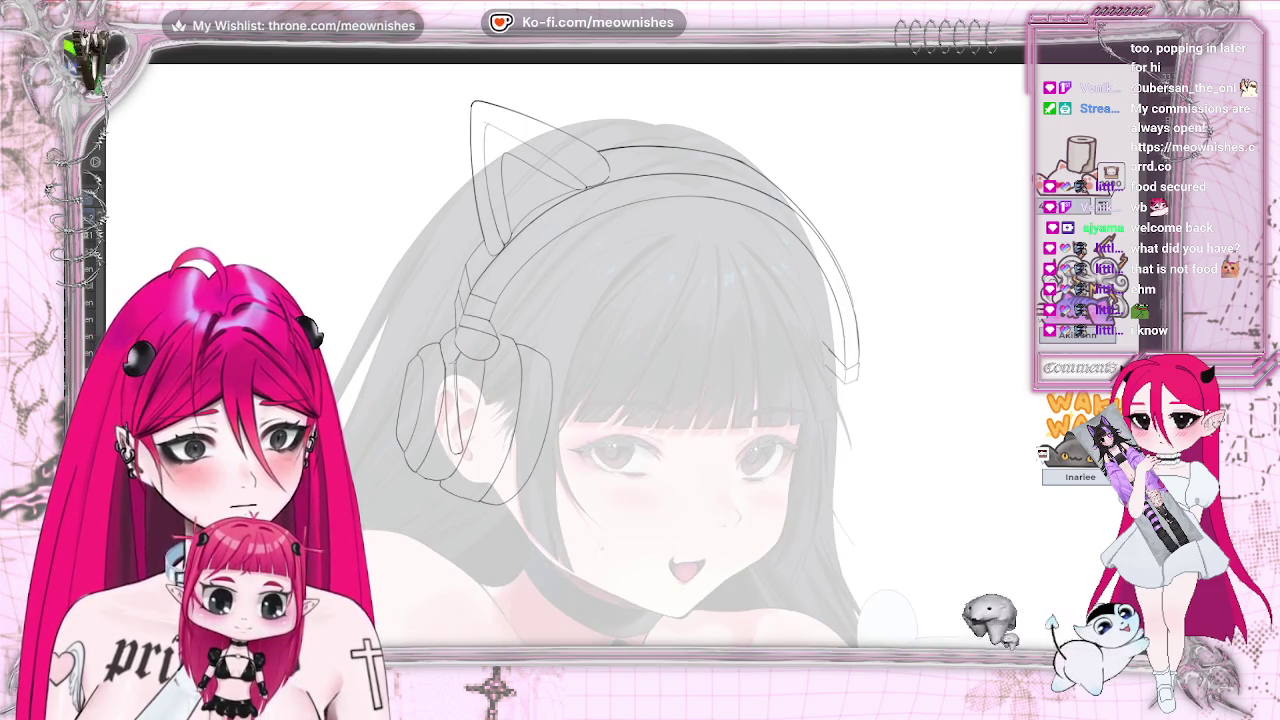
key("ctrl+0")
- Zoom in on the girl's head and flip the view back to its normal orientation
key("ctrl+plus")
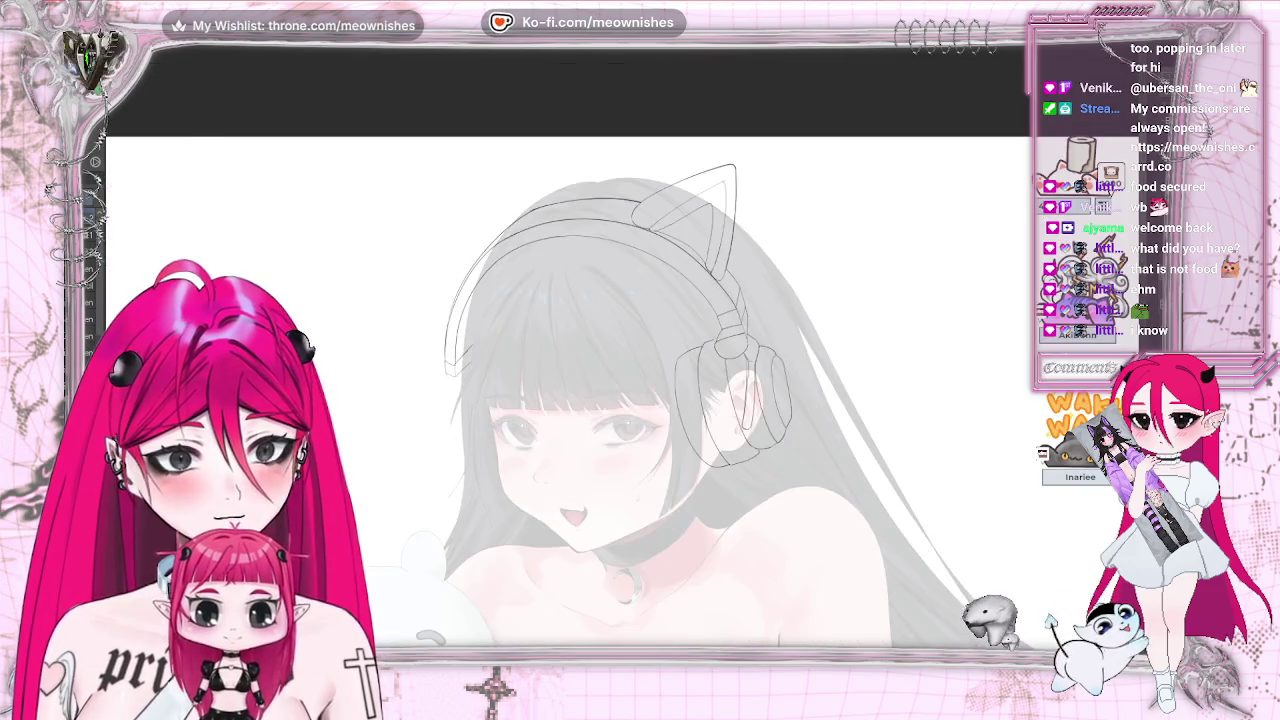
key("h")
key("ctrl+0")
key("ctrl+plus")
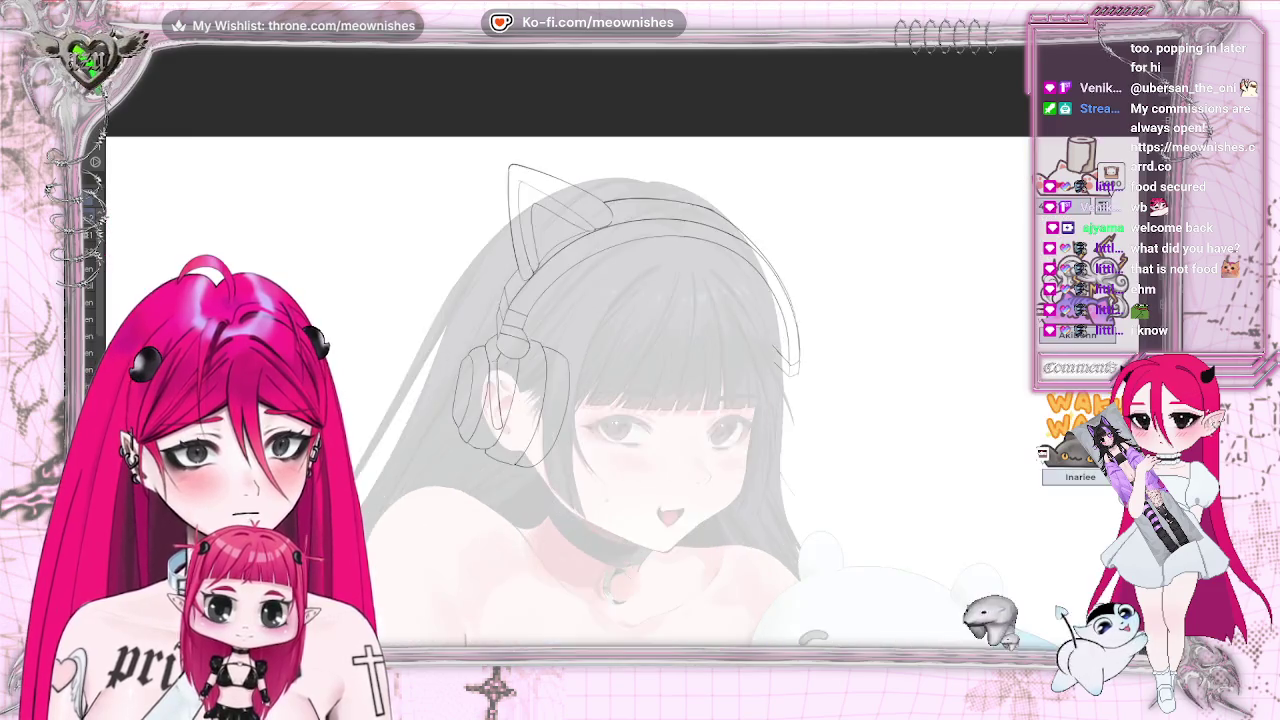
key("ctrl+plus")
key("h")
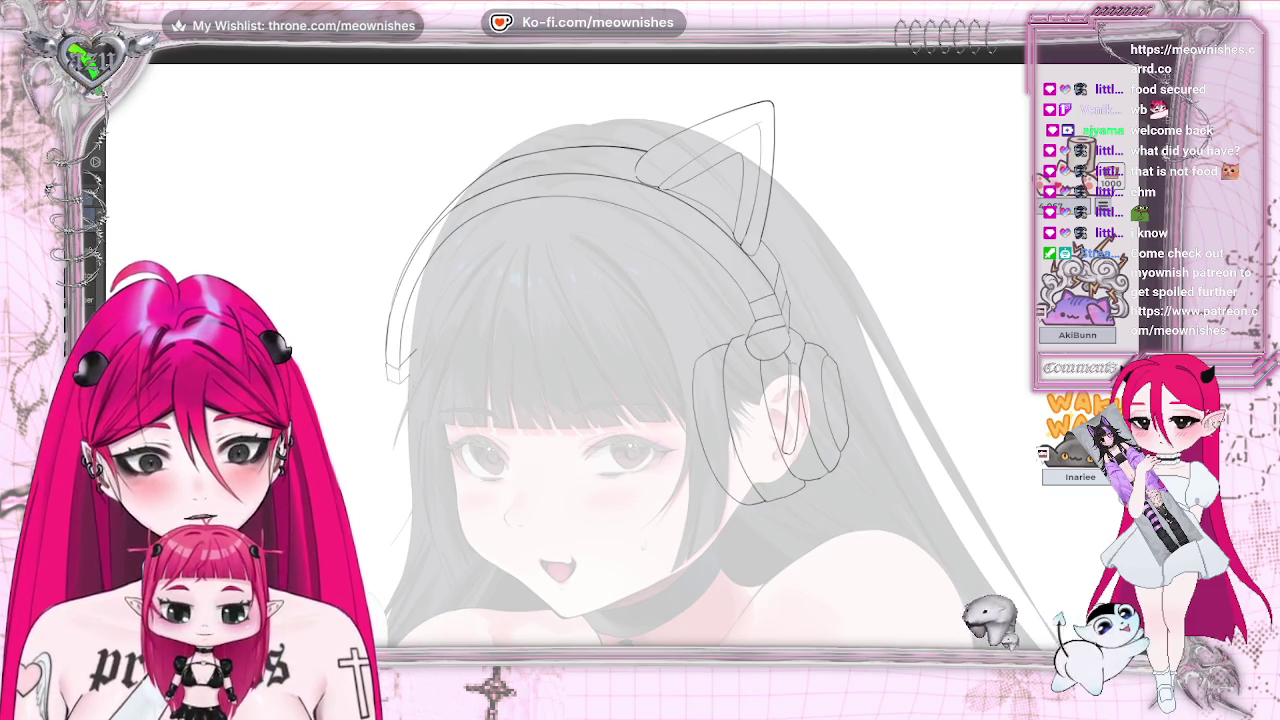
- Zoom in so the headphone sketch and the girl's face fill the canvas
key("ctrl+plus")
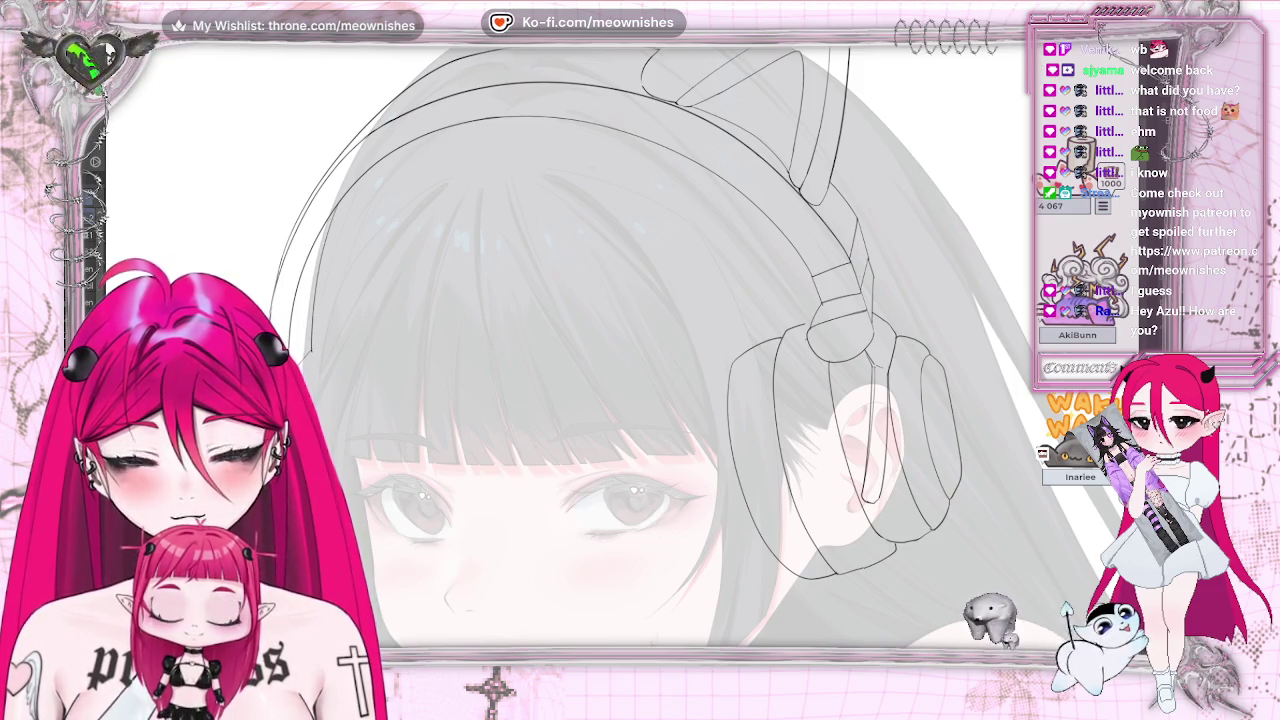
key("ctrl+0")
scroll(623, 362, "up", 5)
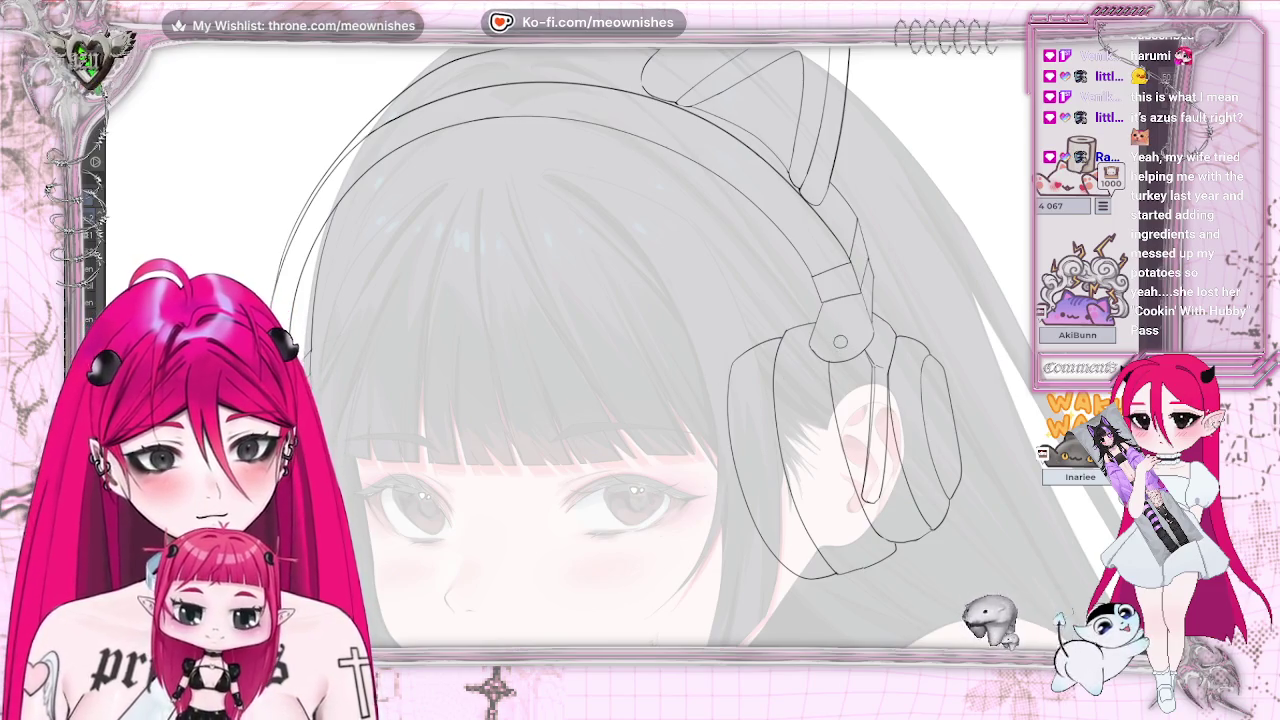
- Mirror the view to check proportions, then add a stroke along the left headband edge
scroll(619, 356, "down", 5)
scroll(542, 345, "up", 5)
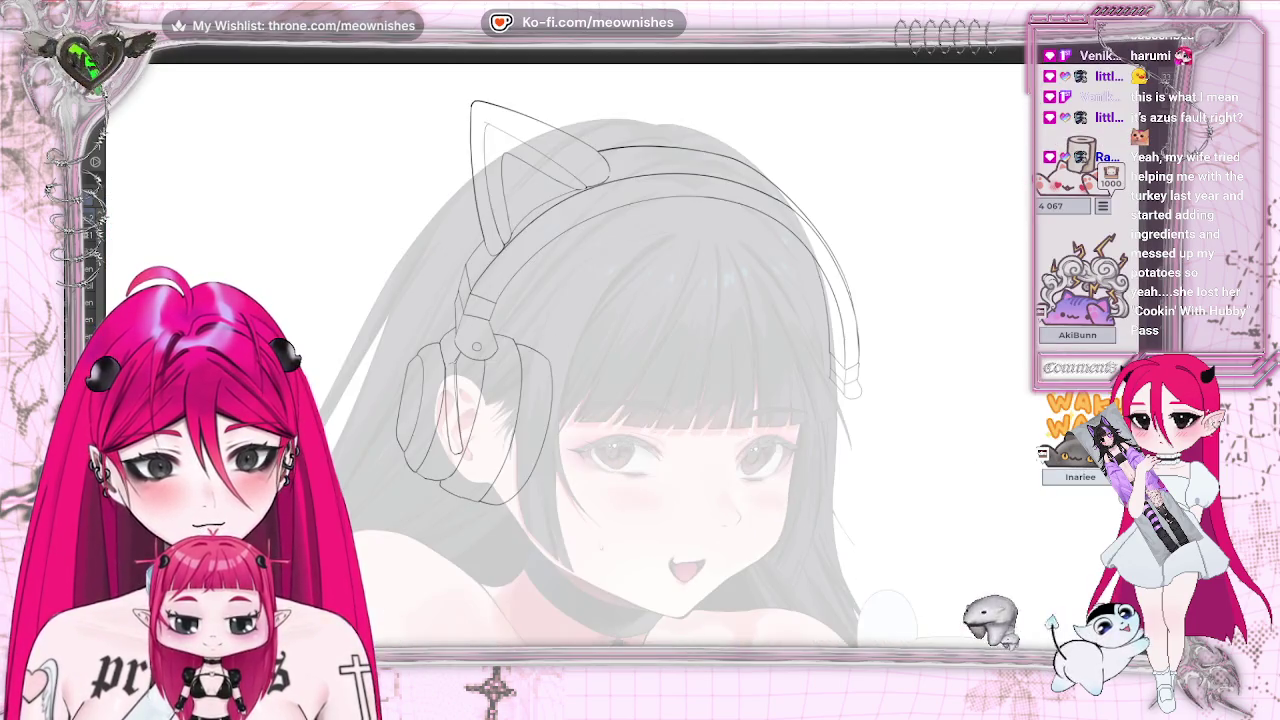
key("h")
scroll(621, 356, "up", 2)
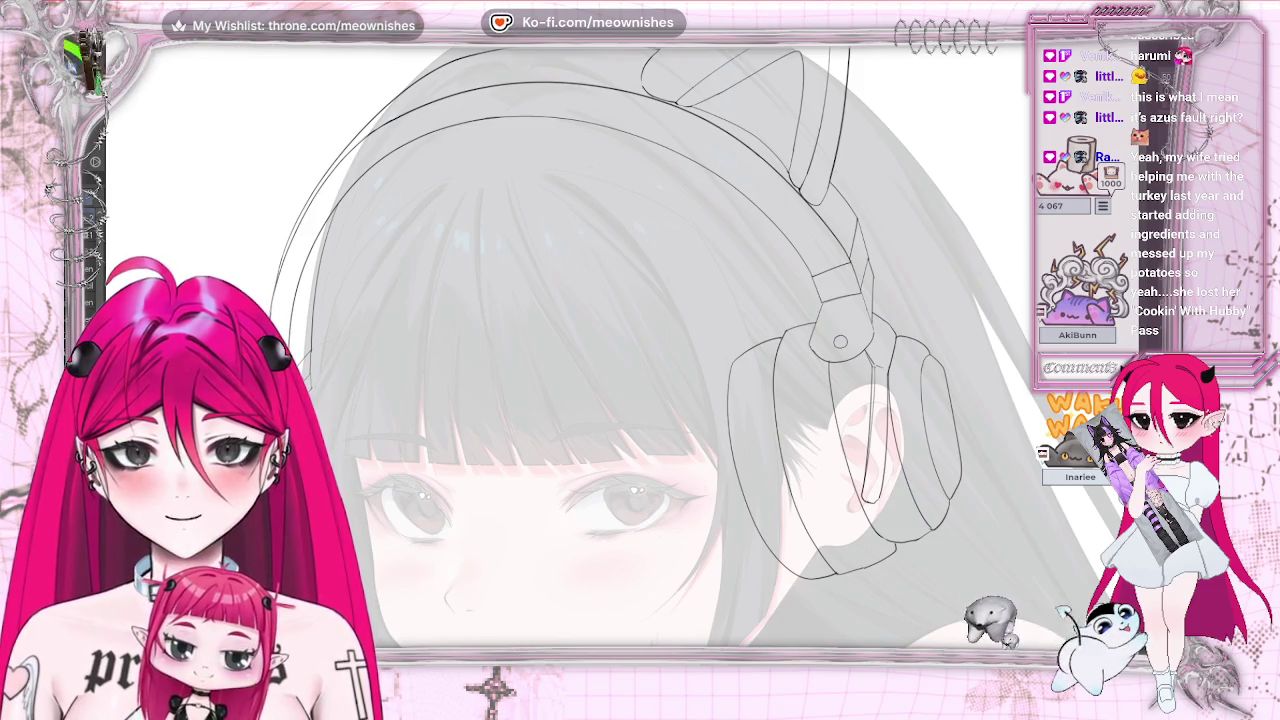
scroll(621, 356, "down", 1)
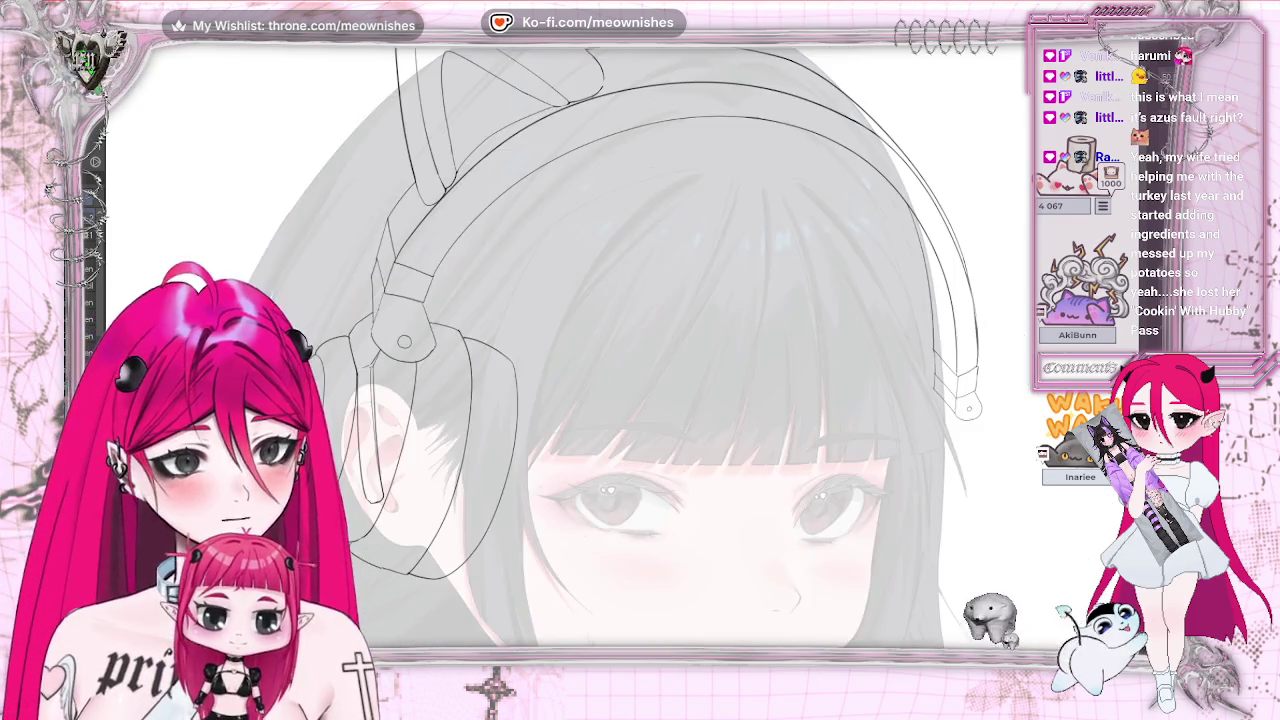
scroll(621, 356, "down", 3)
scroll(610, 357, "up", 4)
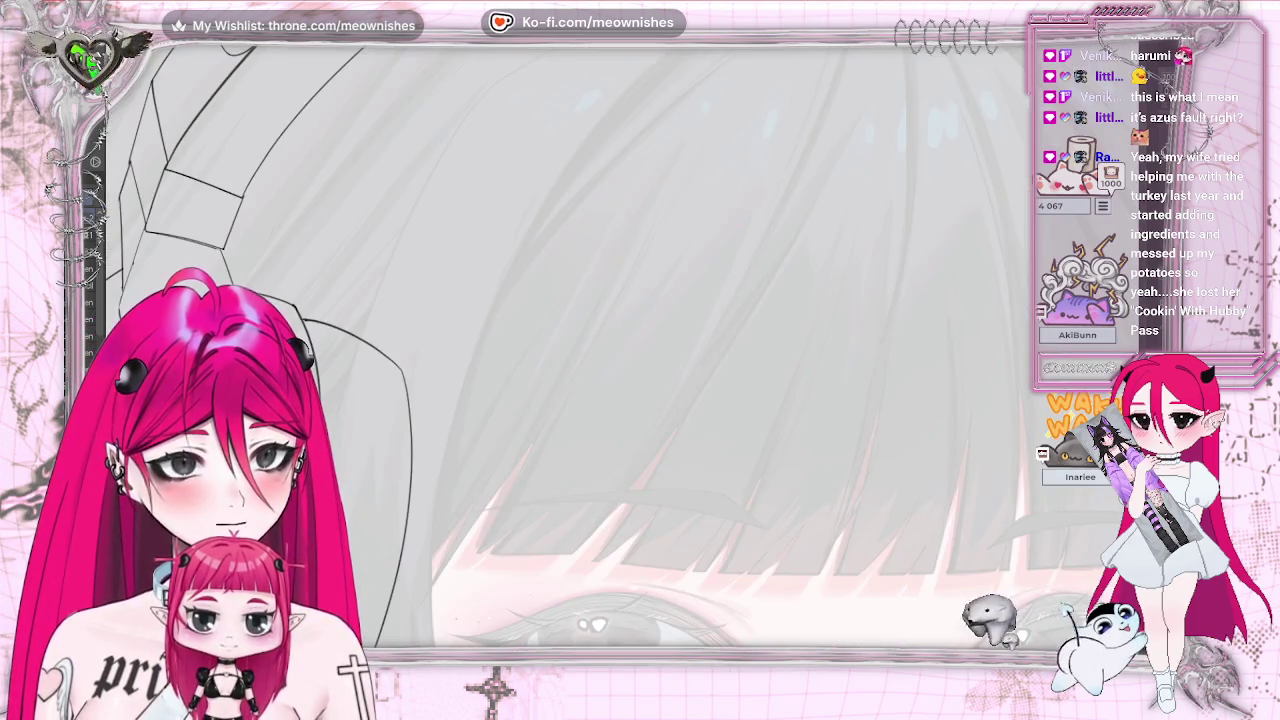
scroll(610, 357, "down", 4)
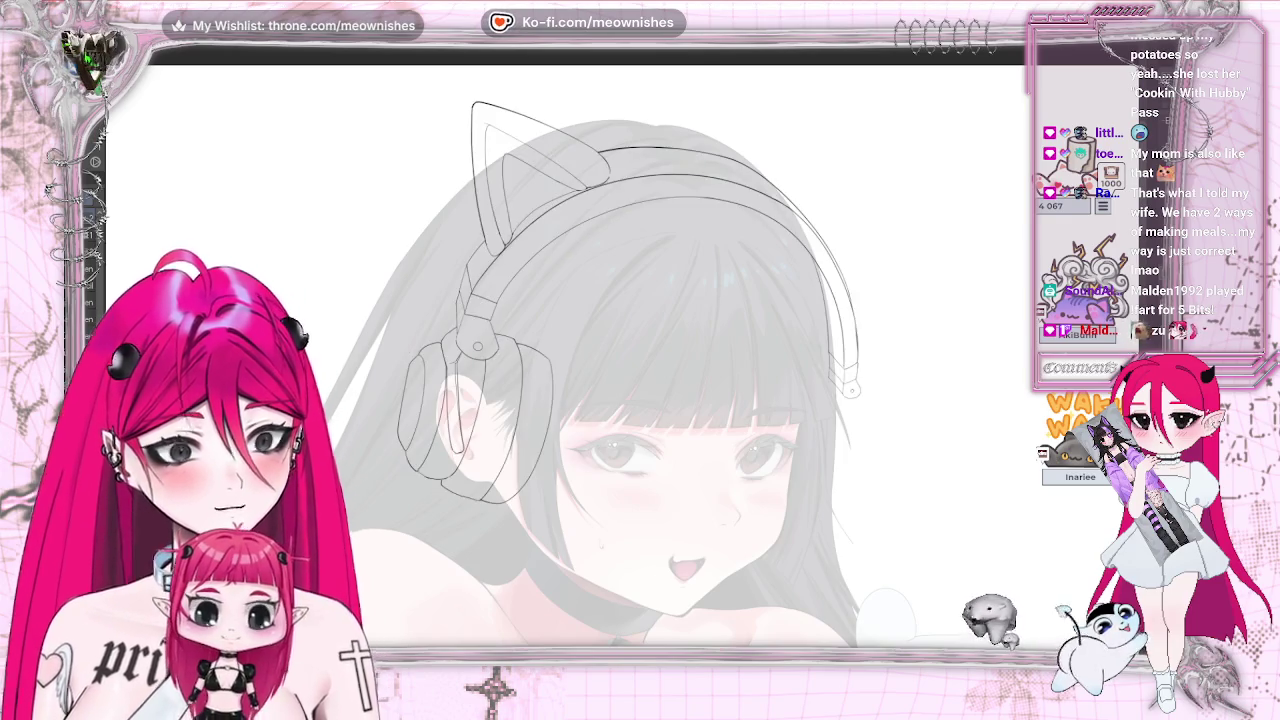
key("h")
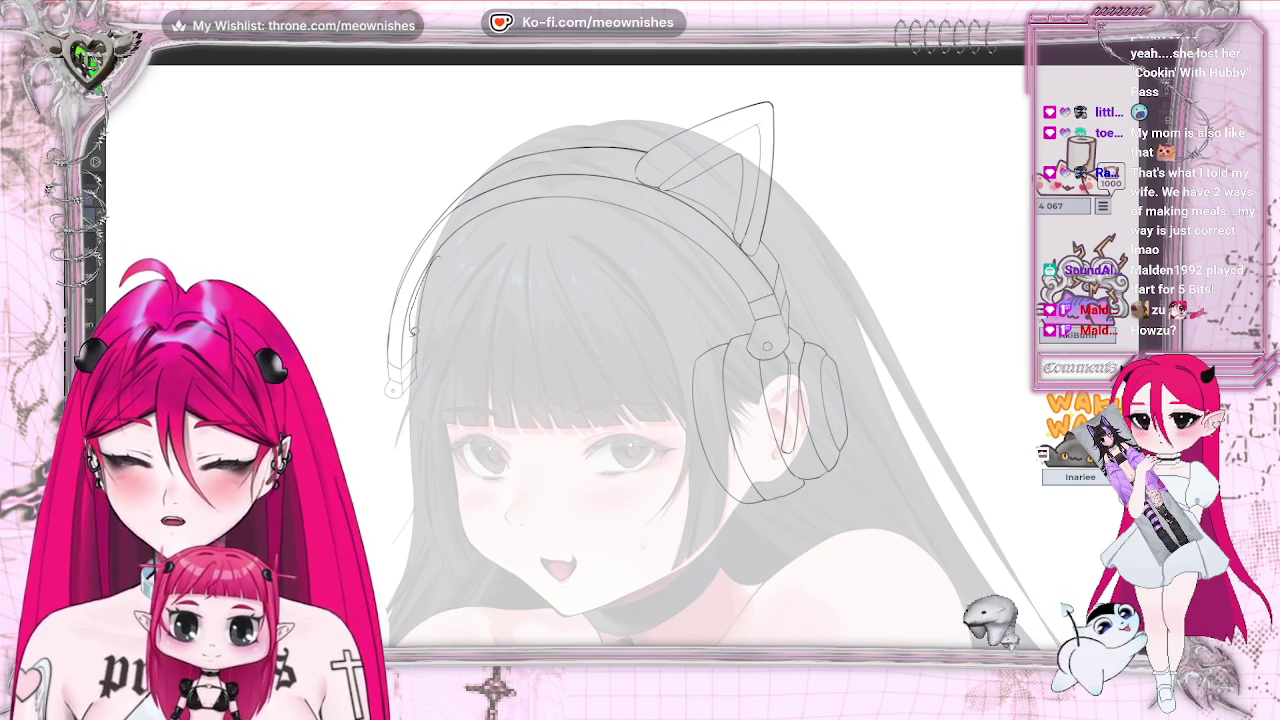
left_click_drag(426, 285, 410, 352)
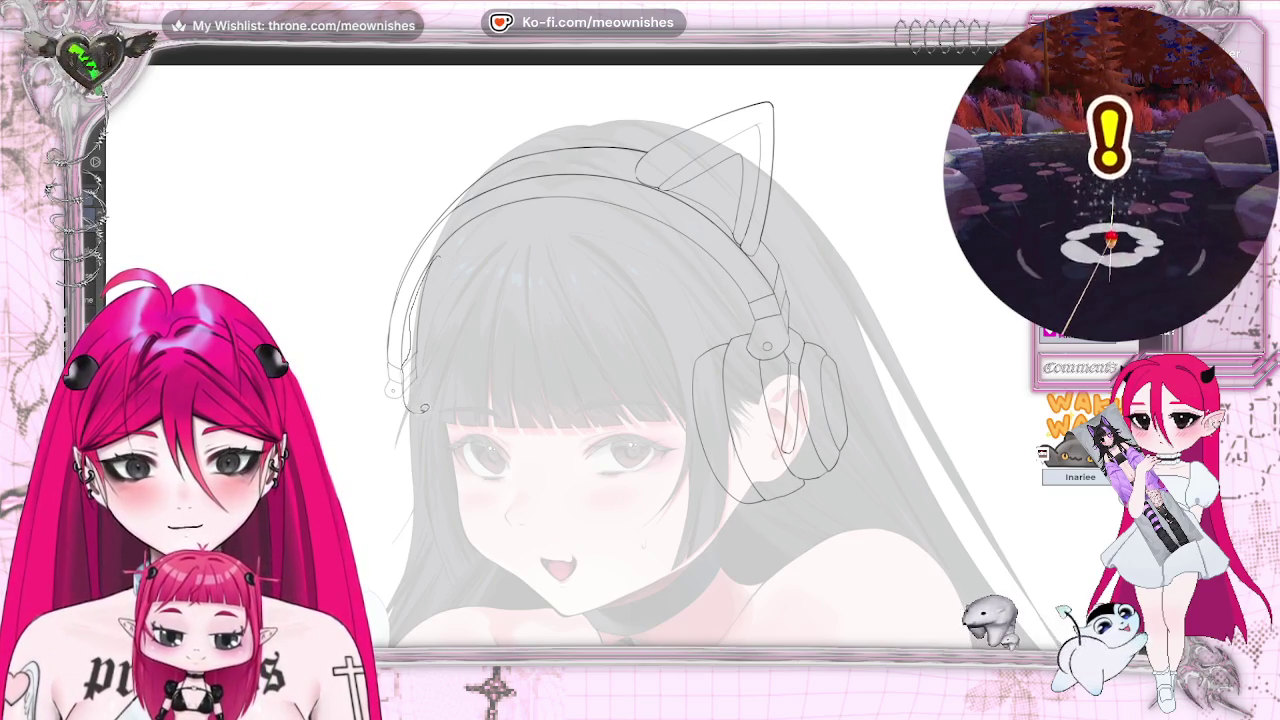
- Lasso the lines beside the left hair and stretch them taller and wider
left_click_drag(445, 260, 402, 400)
left_click(503, 436)
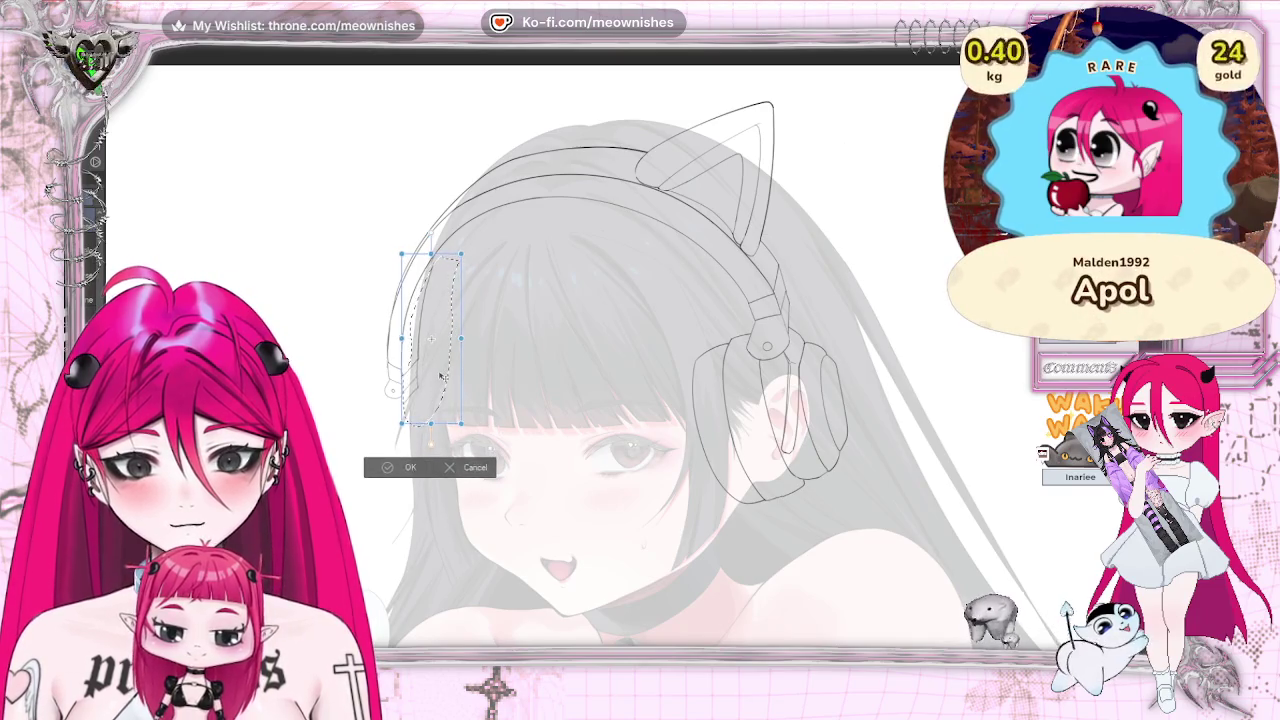
left_click_drag(457, 415, 443, 368)
key("Return")
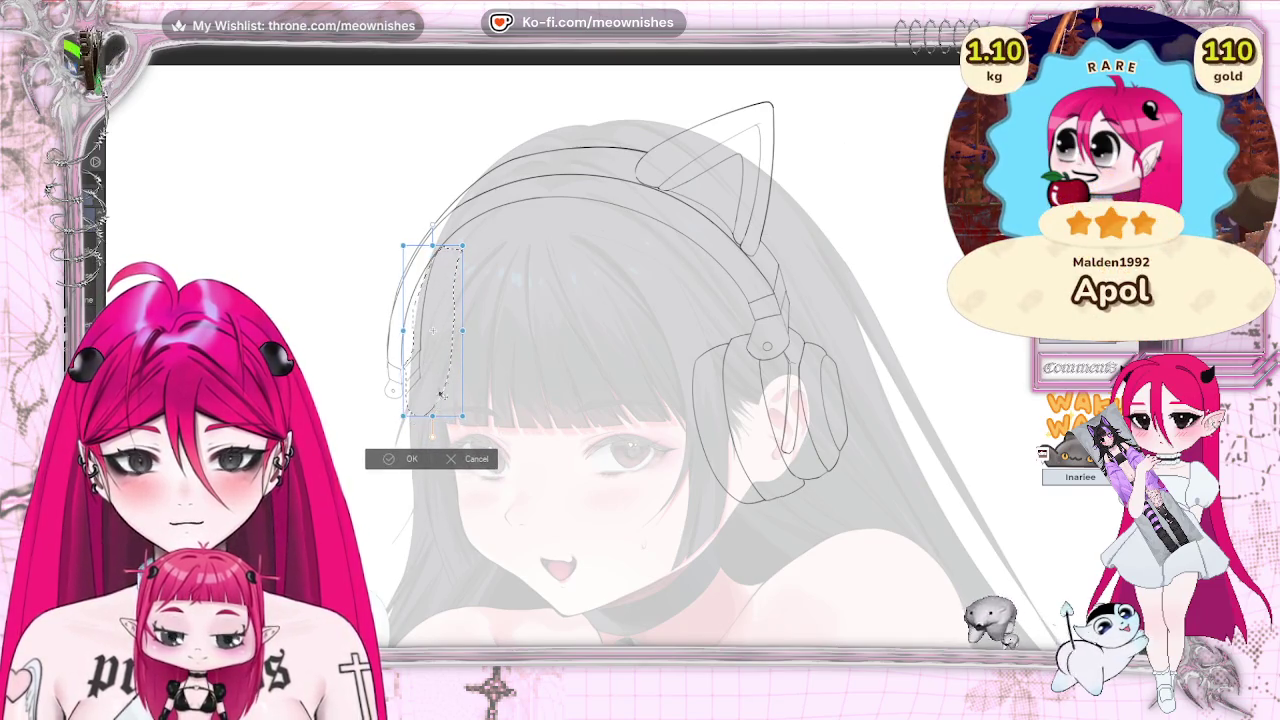
key("ctrl+d")
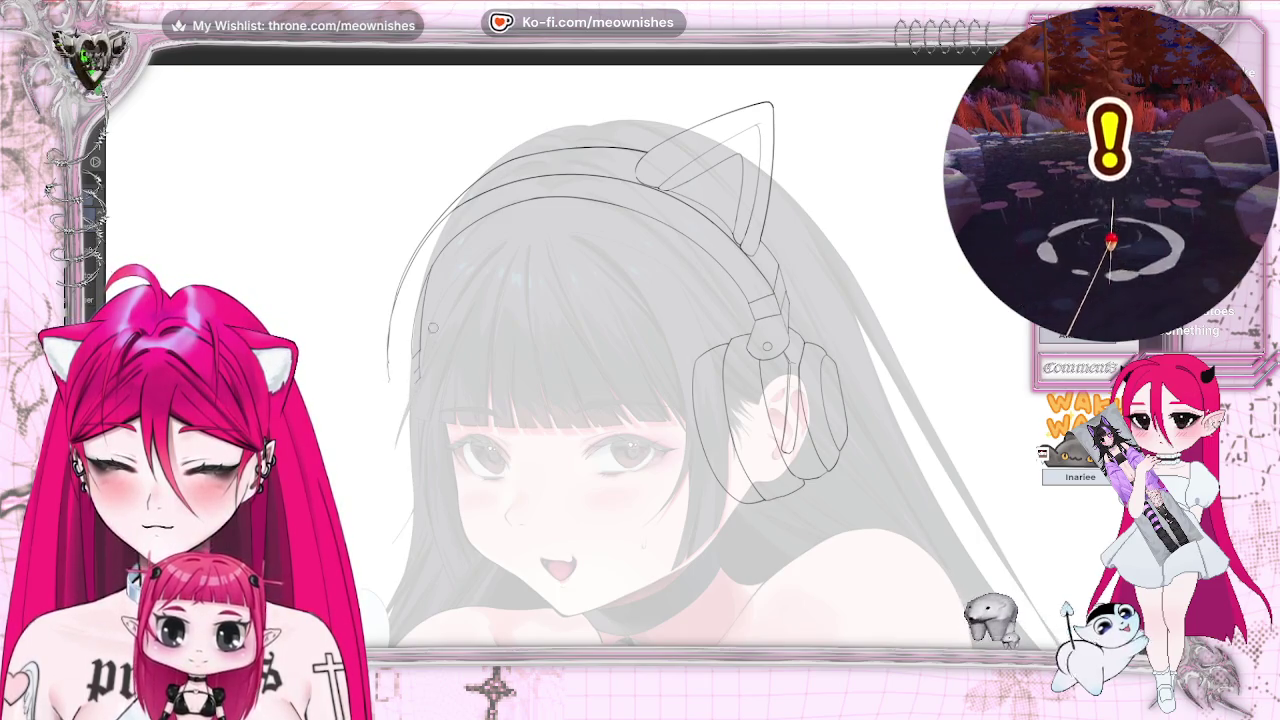
key("m")
key("m")
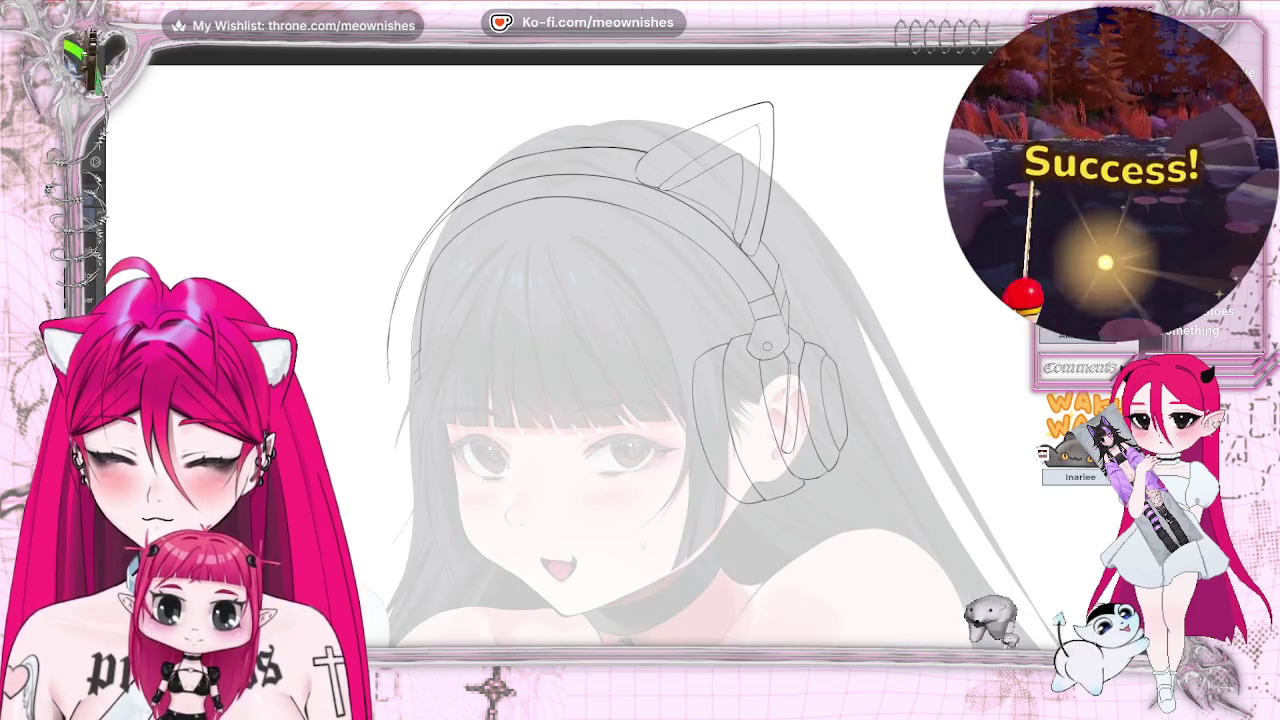
- Sketch short strokes near the headband's left end while drawing the ear cups and mic boom
key("ctrl+Tab")
key("ctrl+Tab")
scroll(609, 364, "up", 2)
scroll(600, 350, "down", 1)
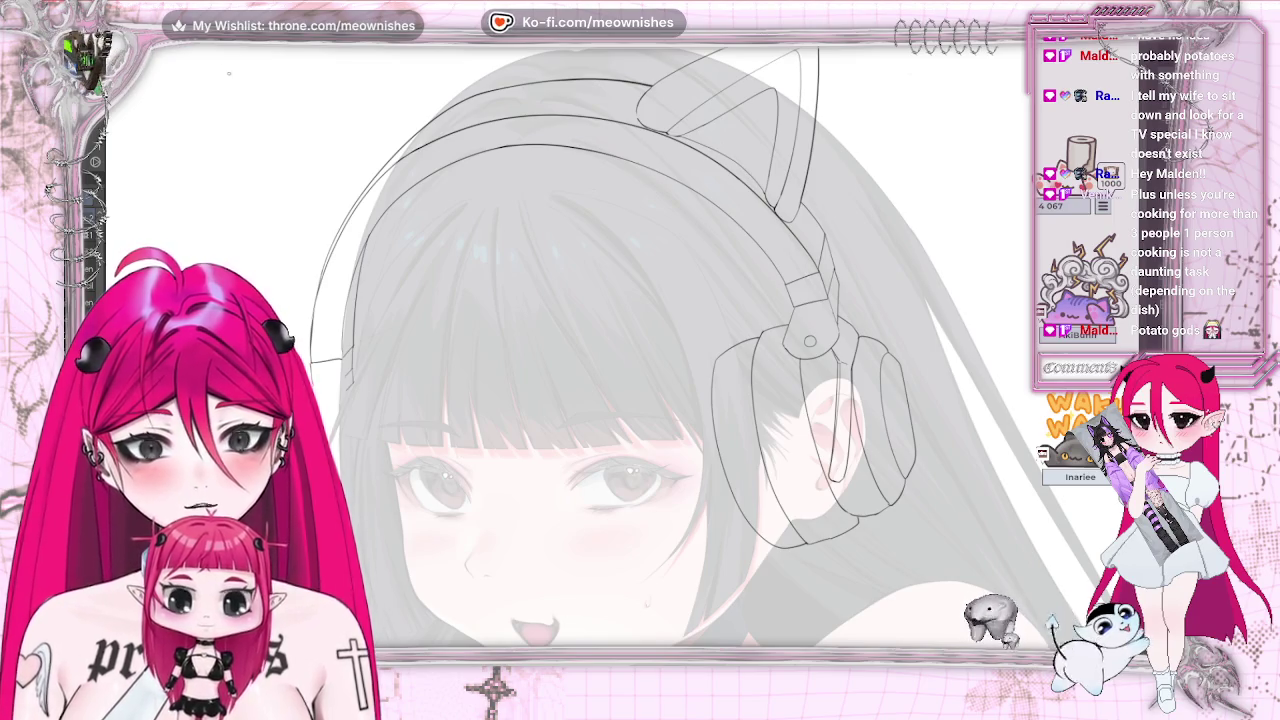
left_click_drag(312, 362, 342, 364)
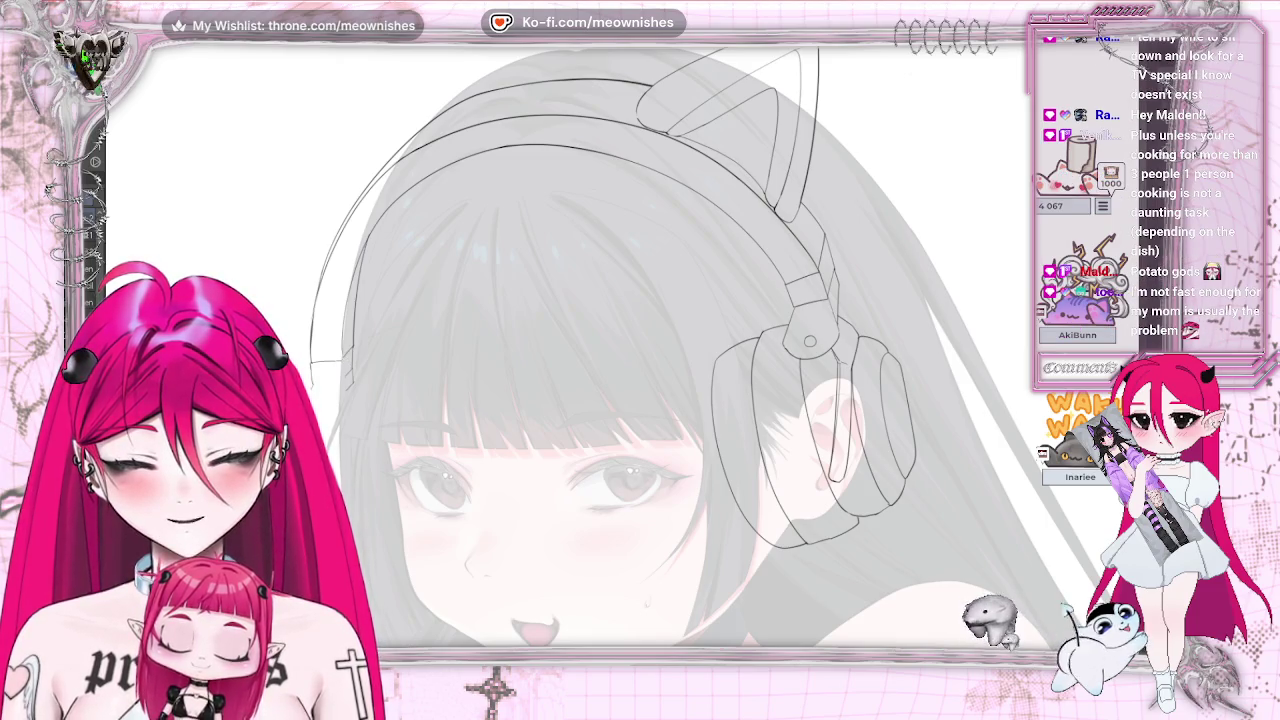
left_click_drag(312, 383, 342, 383)
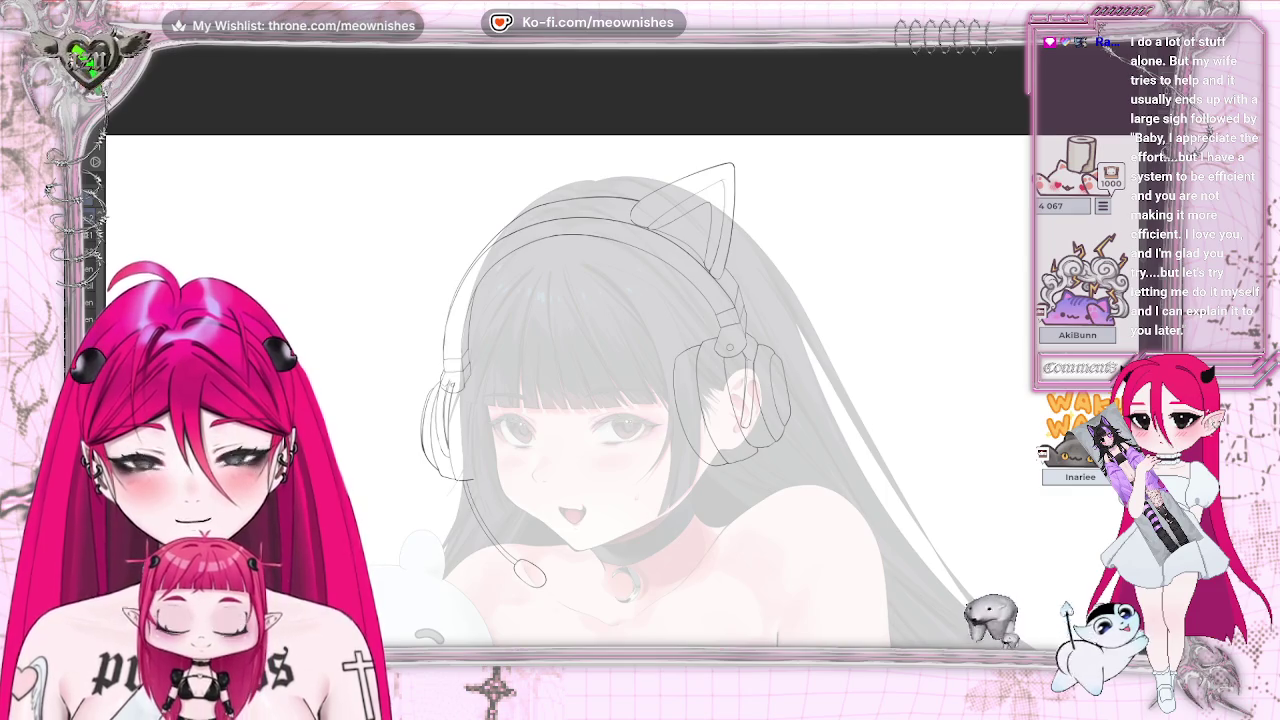
- Liquify the left cup and mic lines slightly down and to the right
left_click_drag(456, 418, 454, 433)
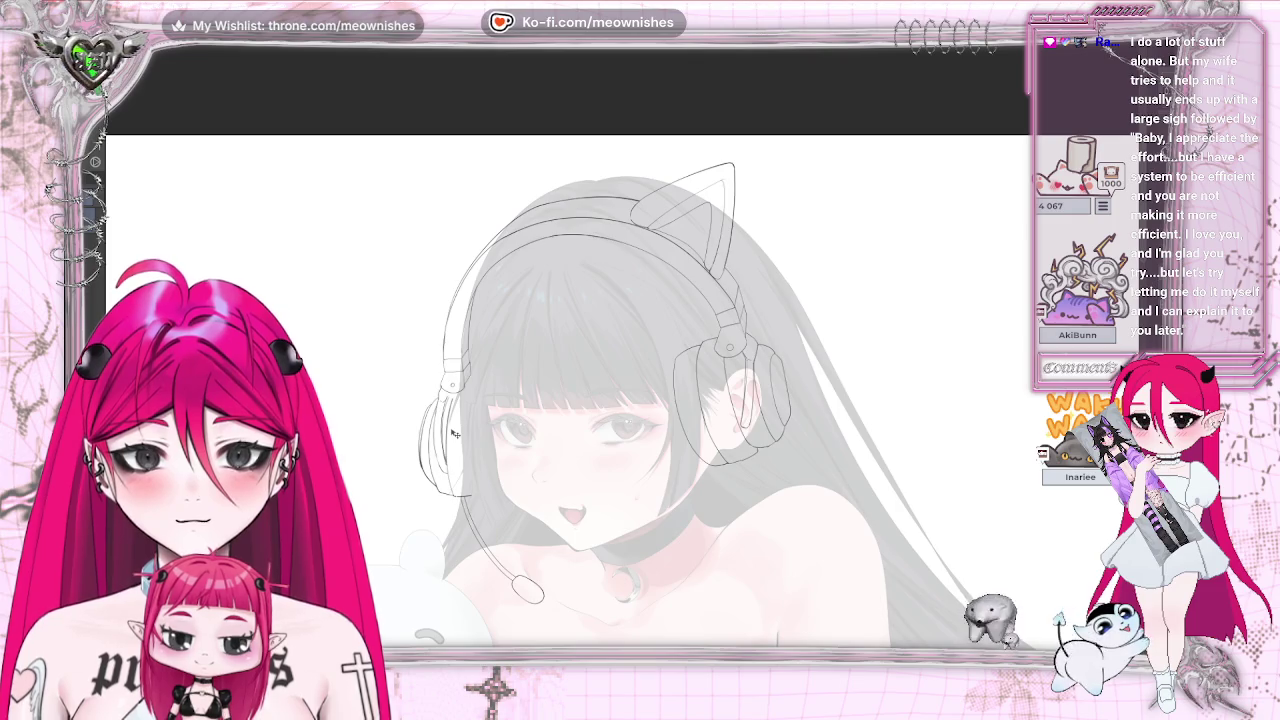
left_click_drag(454, 433, 455, 434)
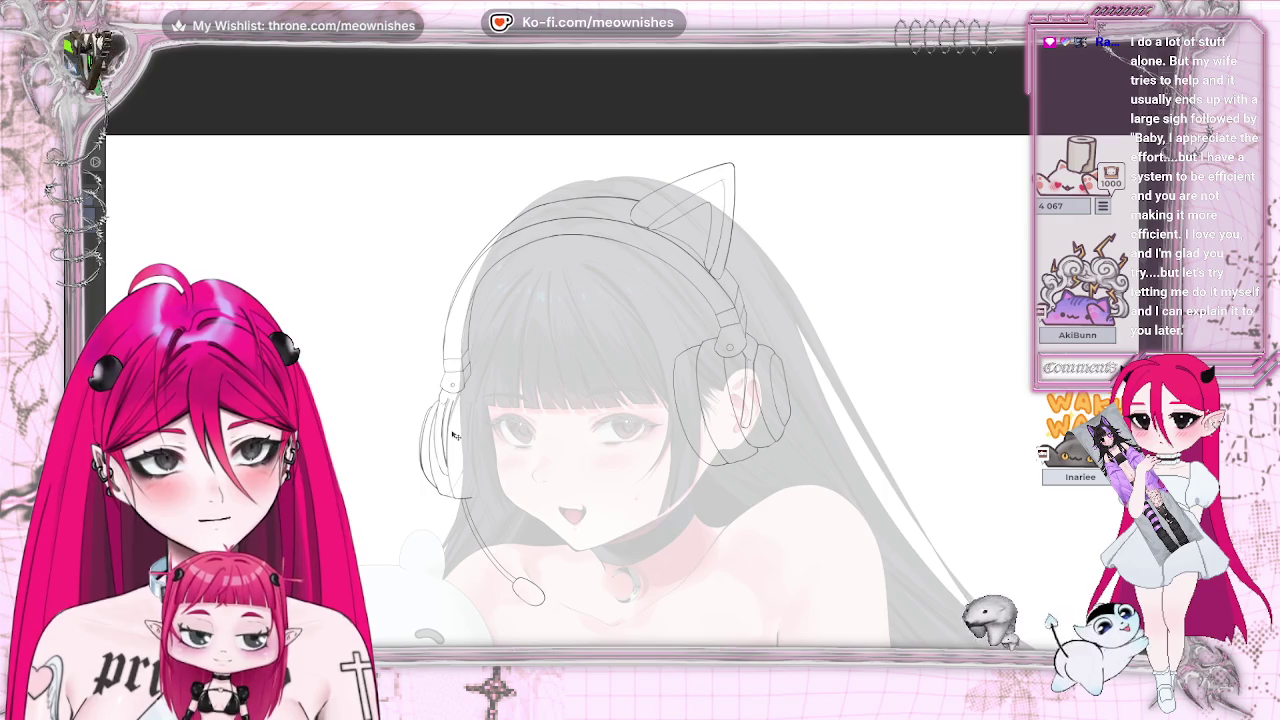
left_click_drag(455, 434, 458, 437)
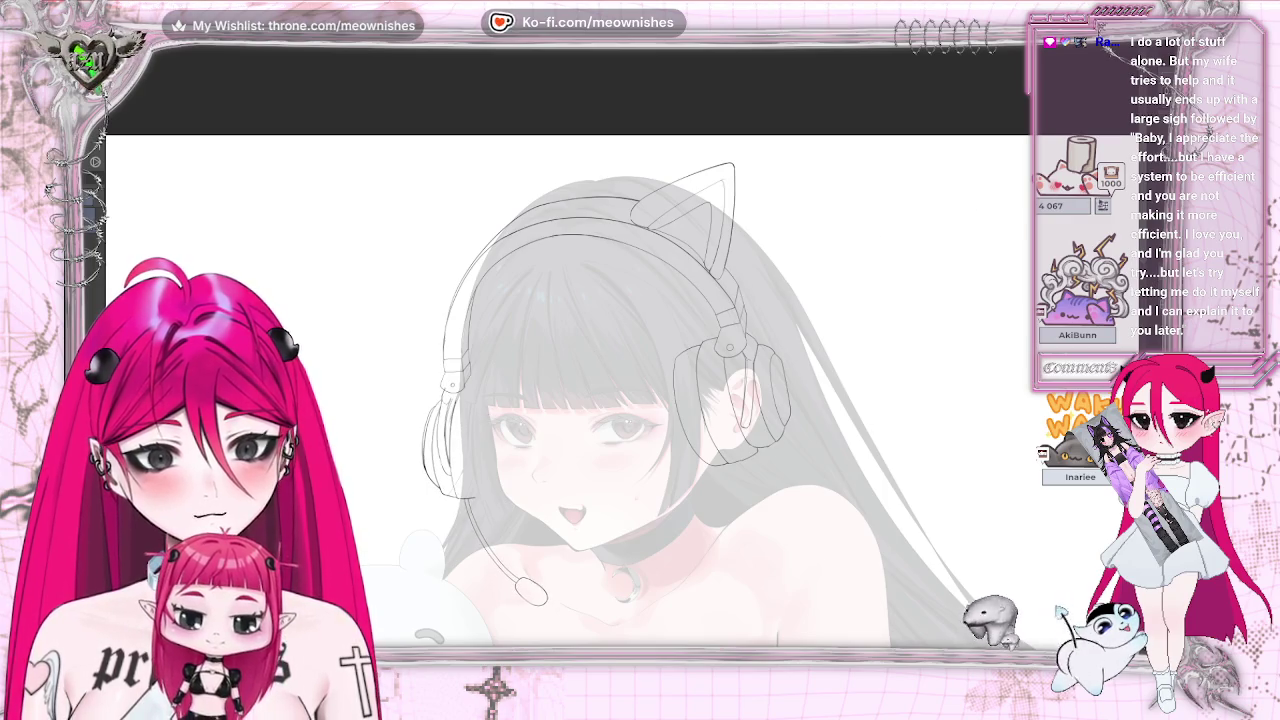
- Mirror the view and toggle the lineart off and on to compare against the base
key("h")
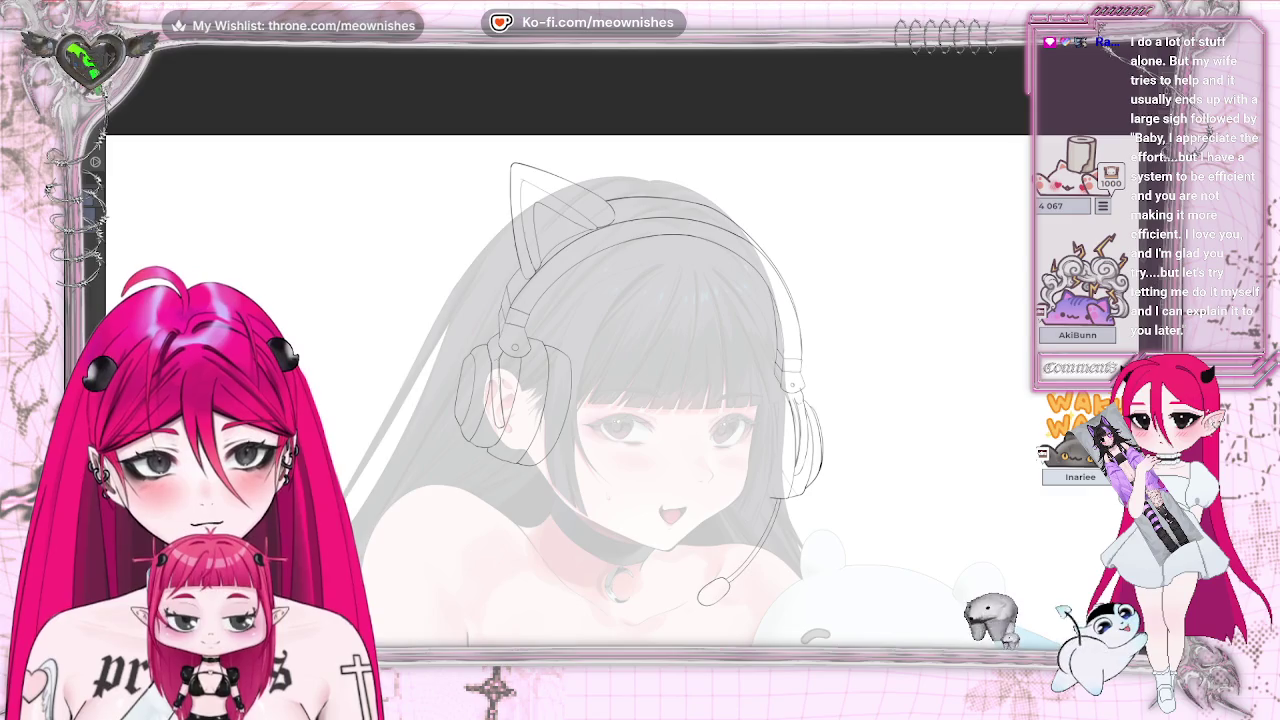
key("ctrl+z")
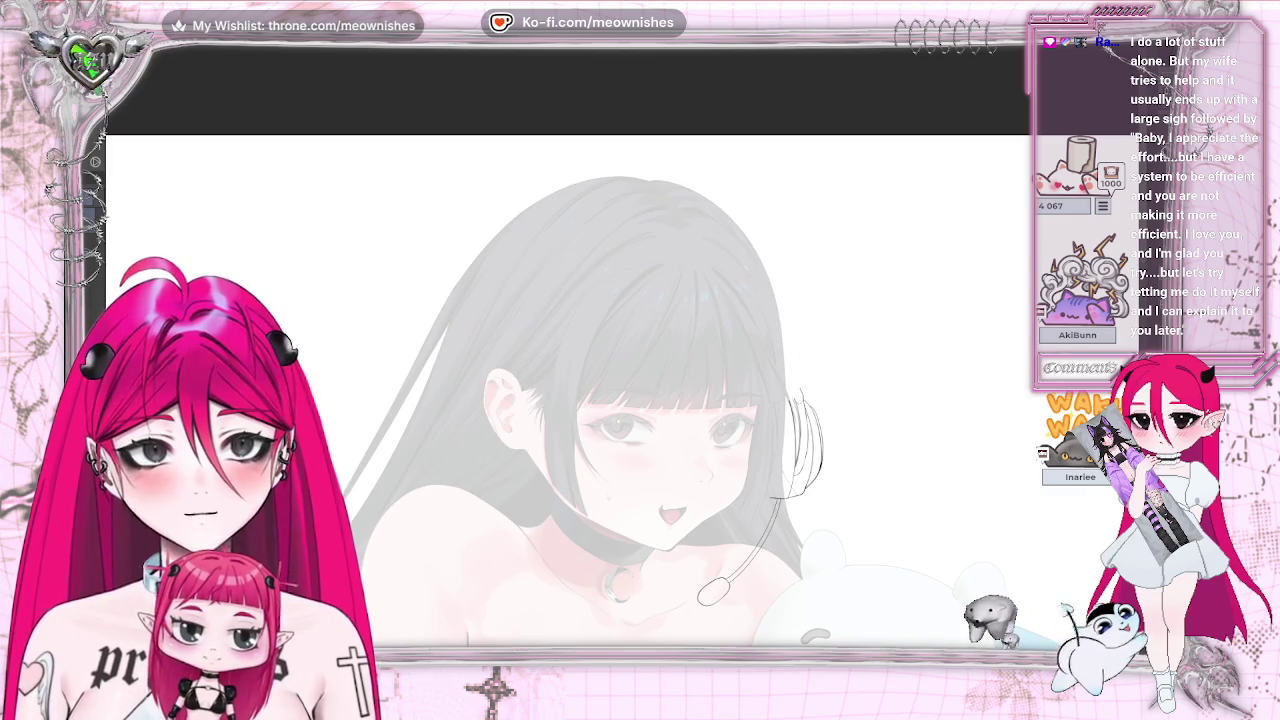
key("ctrl+y")
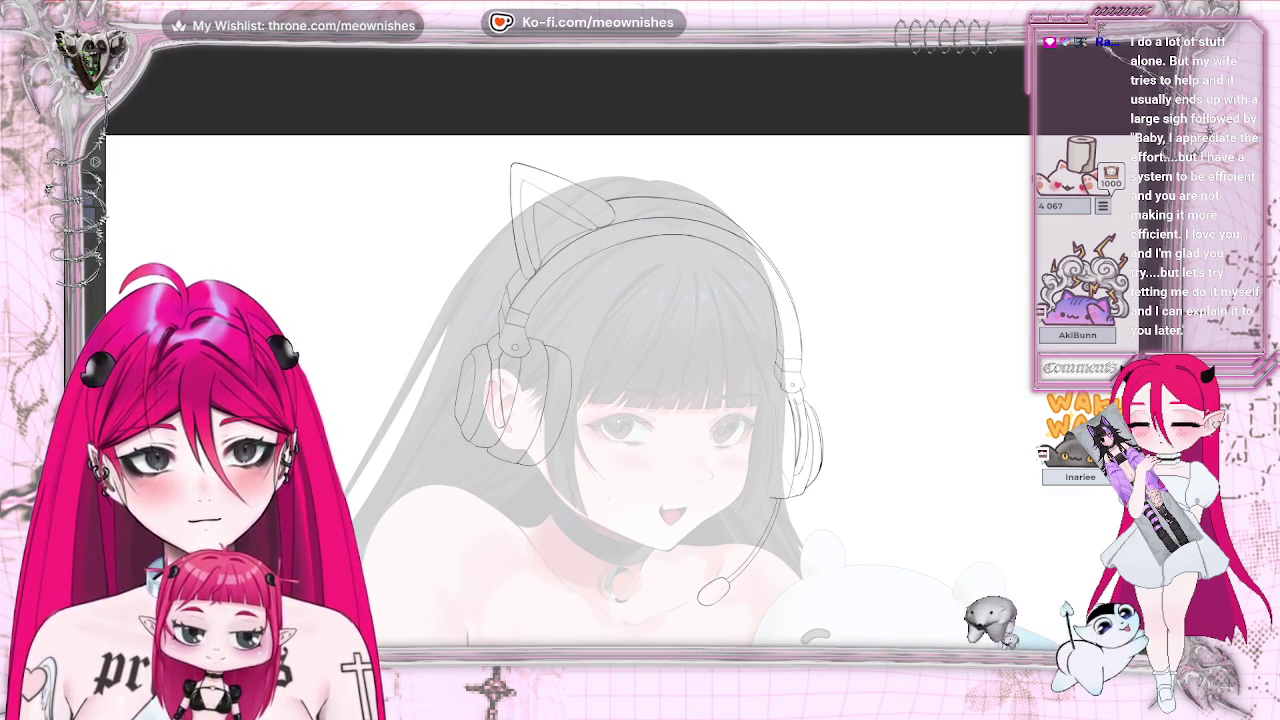
key("ctrl+z")
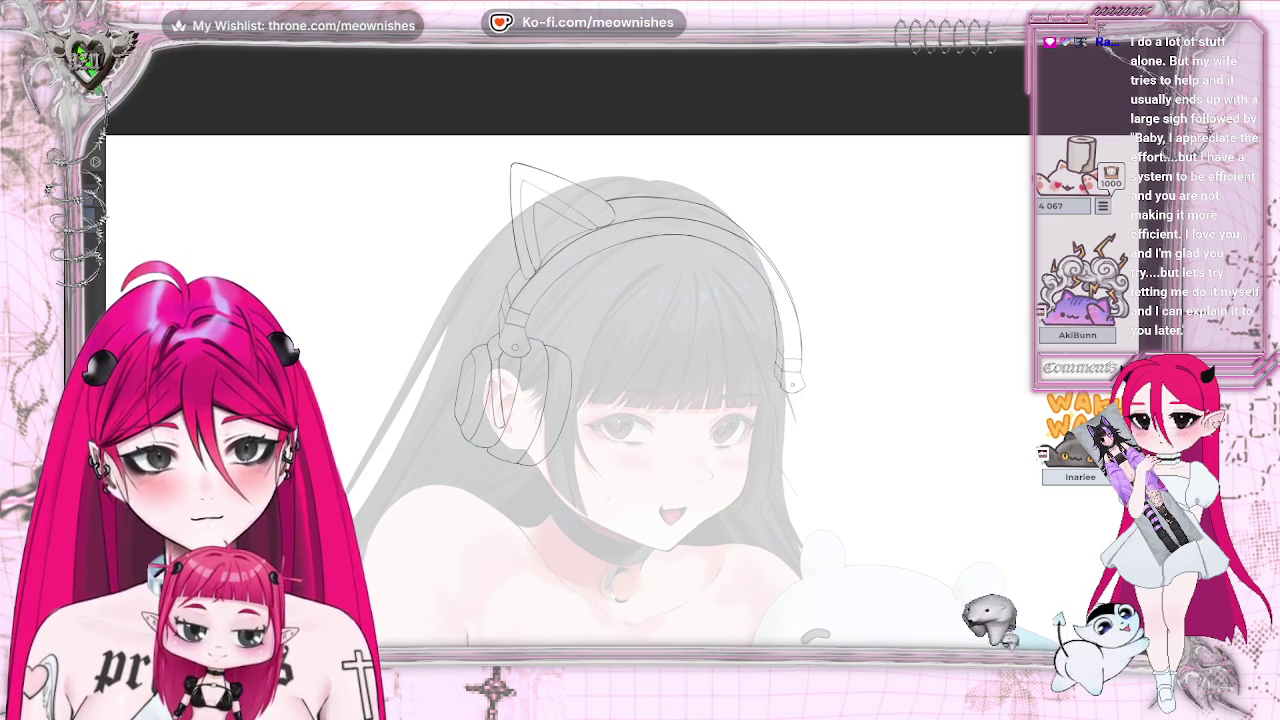
key("ctrl+y")
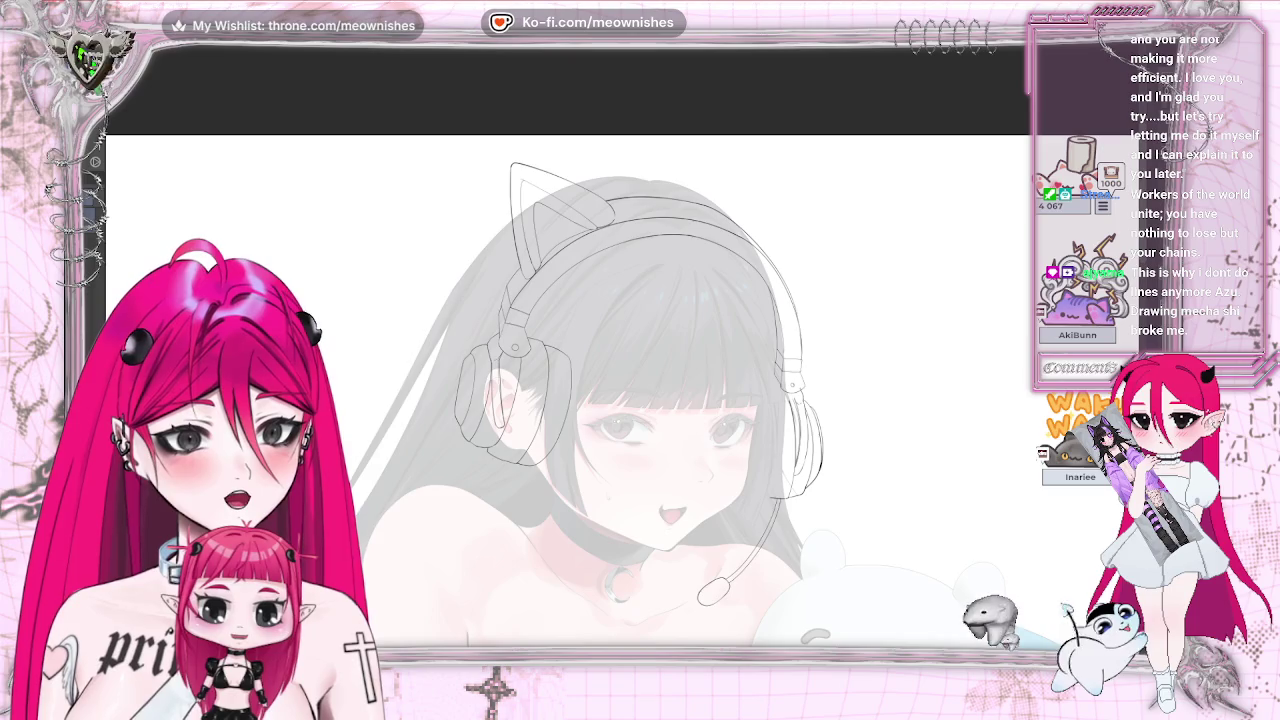
- Return the canvas view to normal orientation and begin transforming the left cup area
key("m")
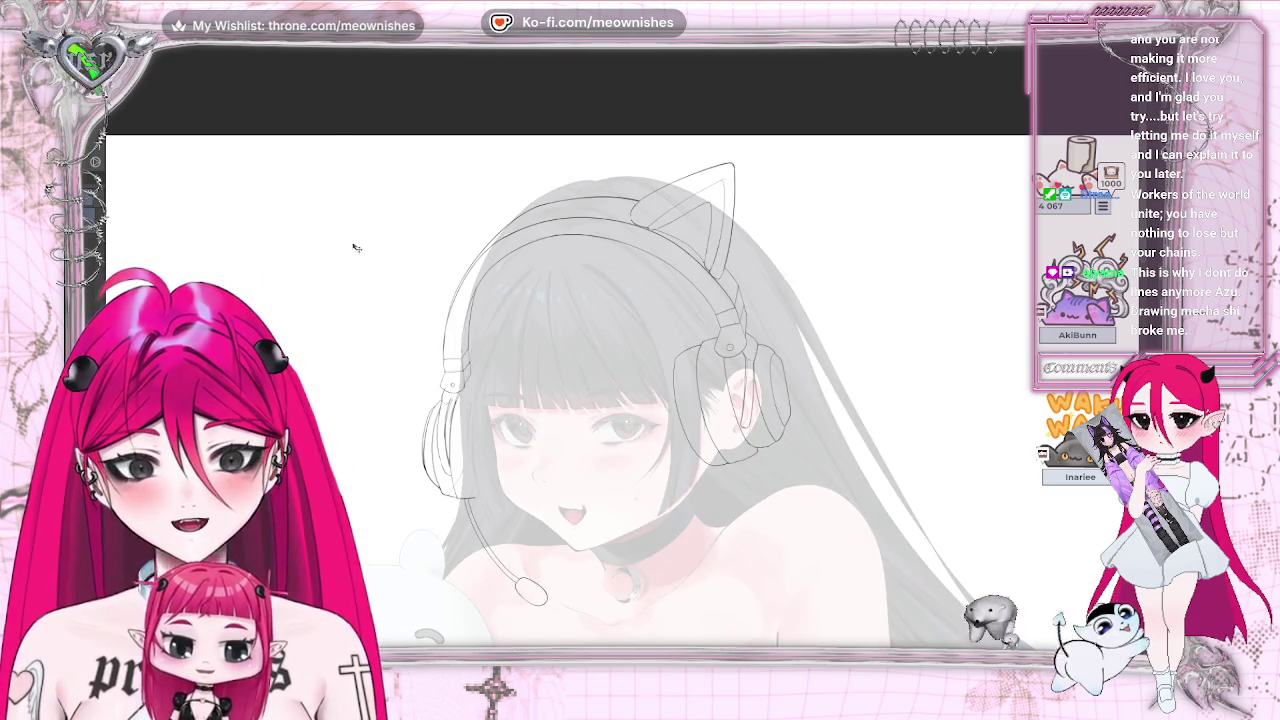
key("ctrl+t")
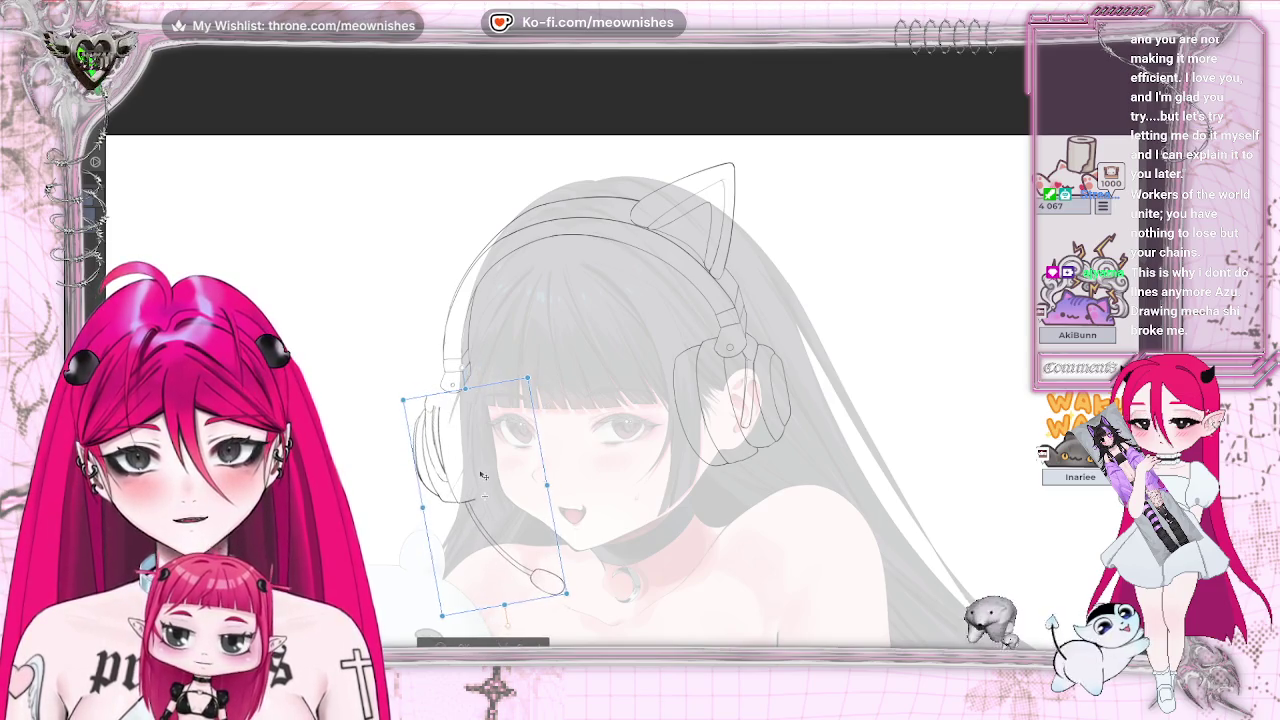
- Shift the left cup and mic boom right and down, checking mirrored, and apply the transform
left_click_drag(492, 466, 500, 487)
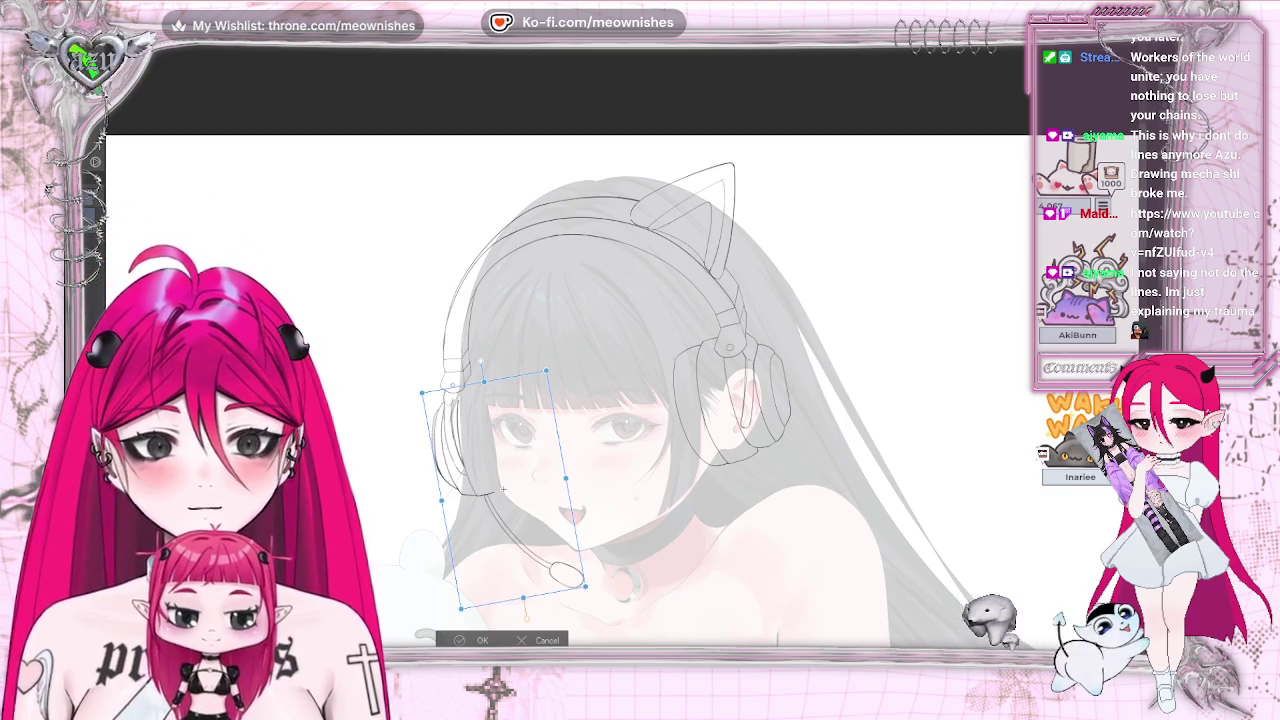
key("h")
scroll(741, 488, "down", 3)
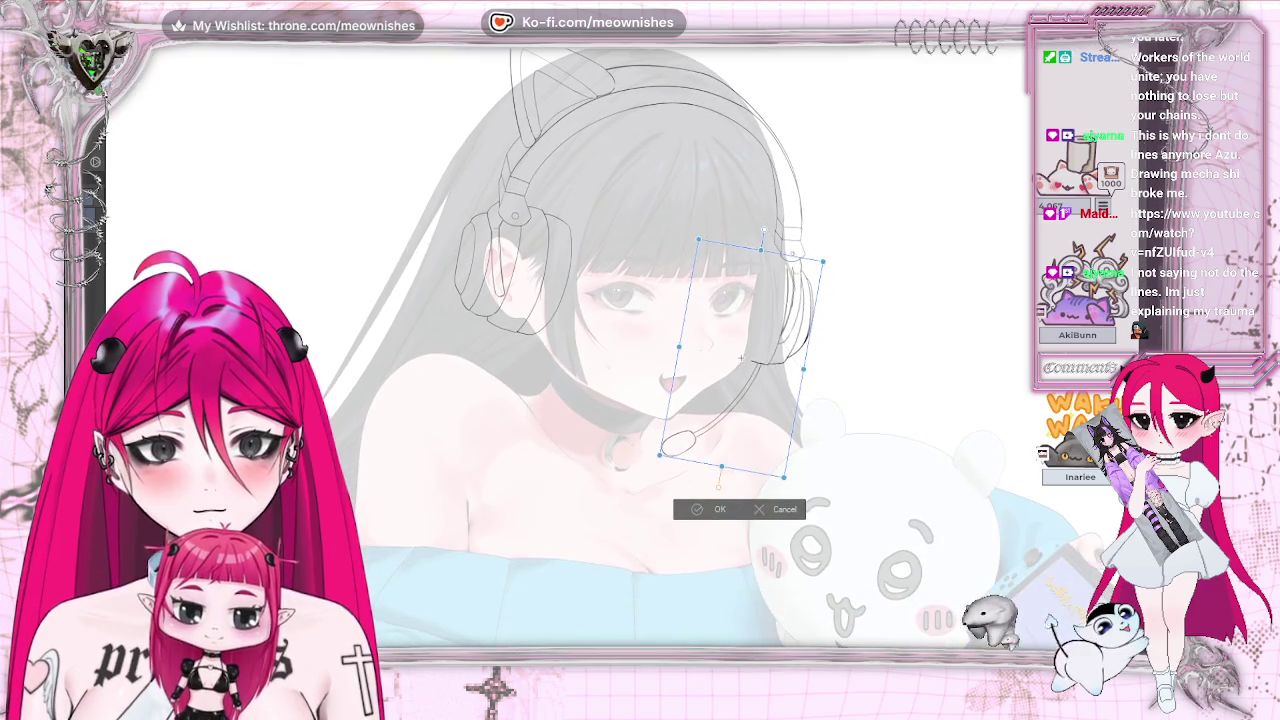
scroll(780, 358, "up", 1)
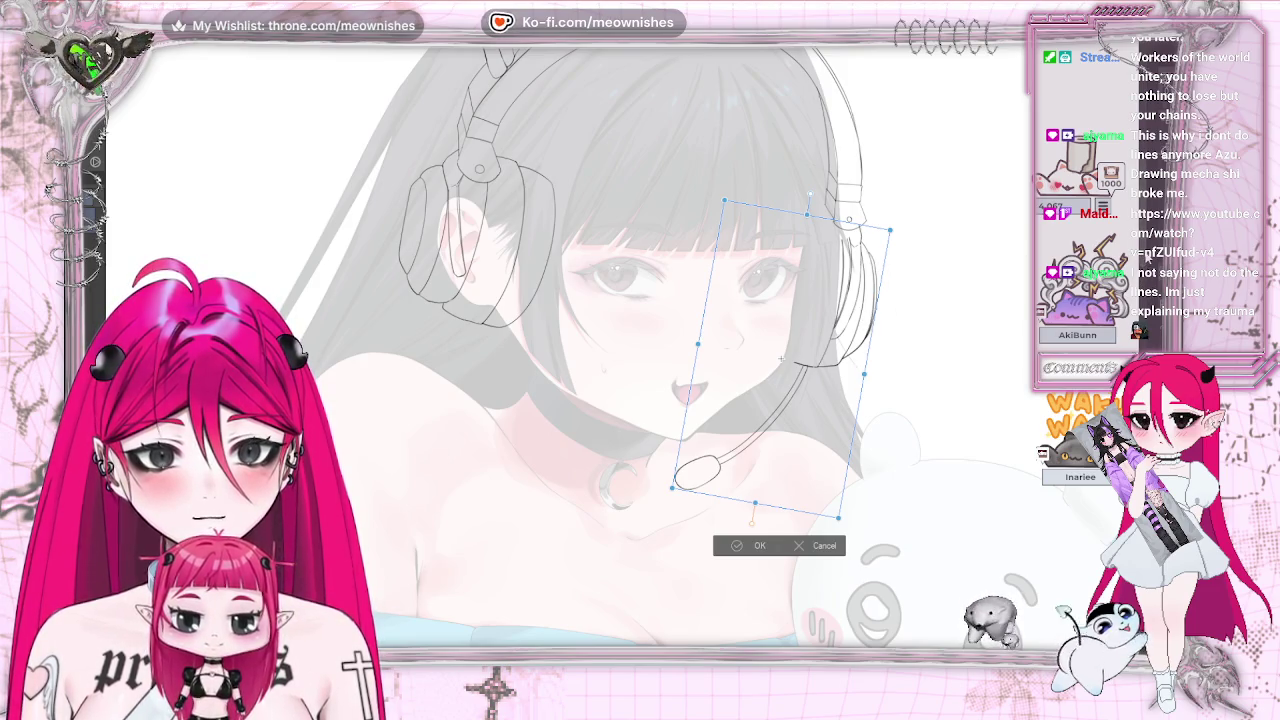
scroll(640, 400, "up", 3)
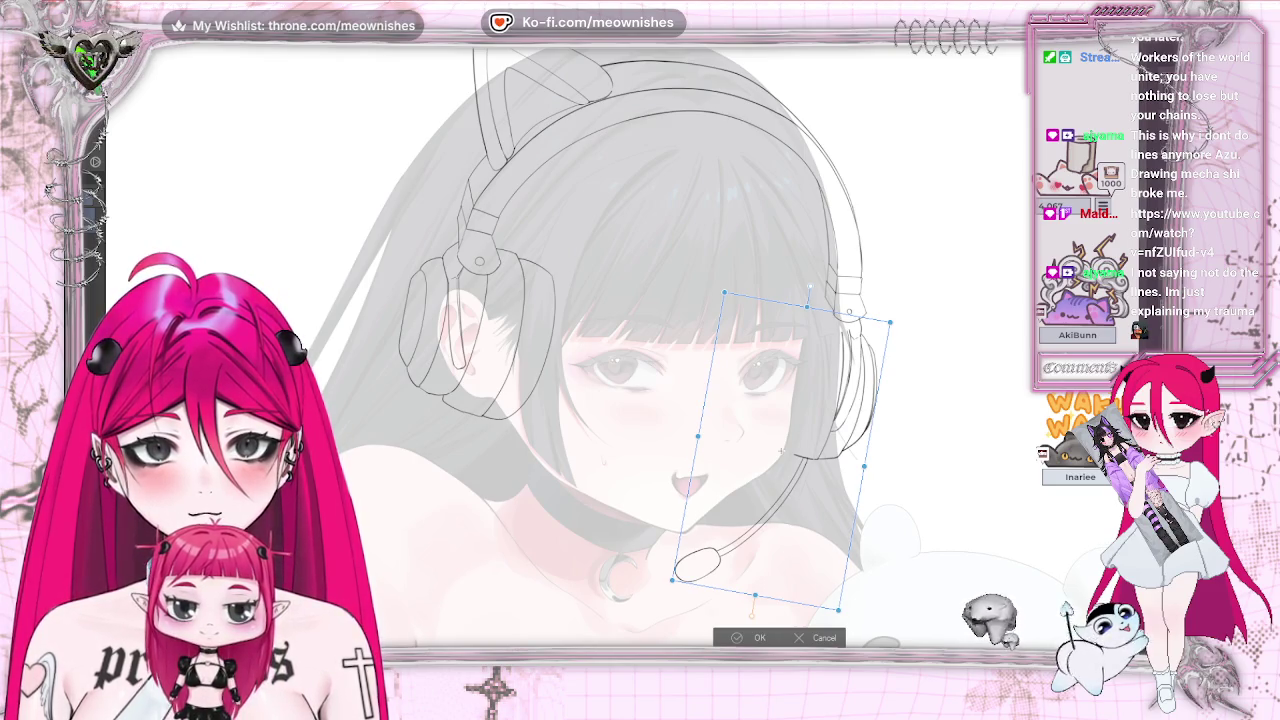
key("h")
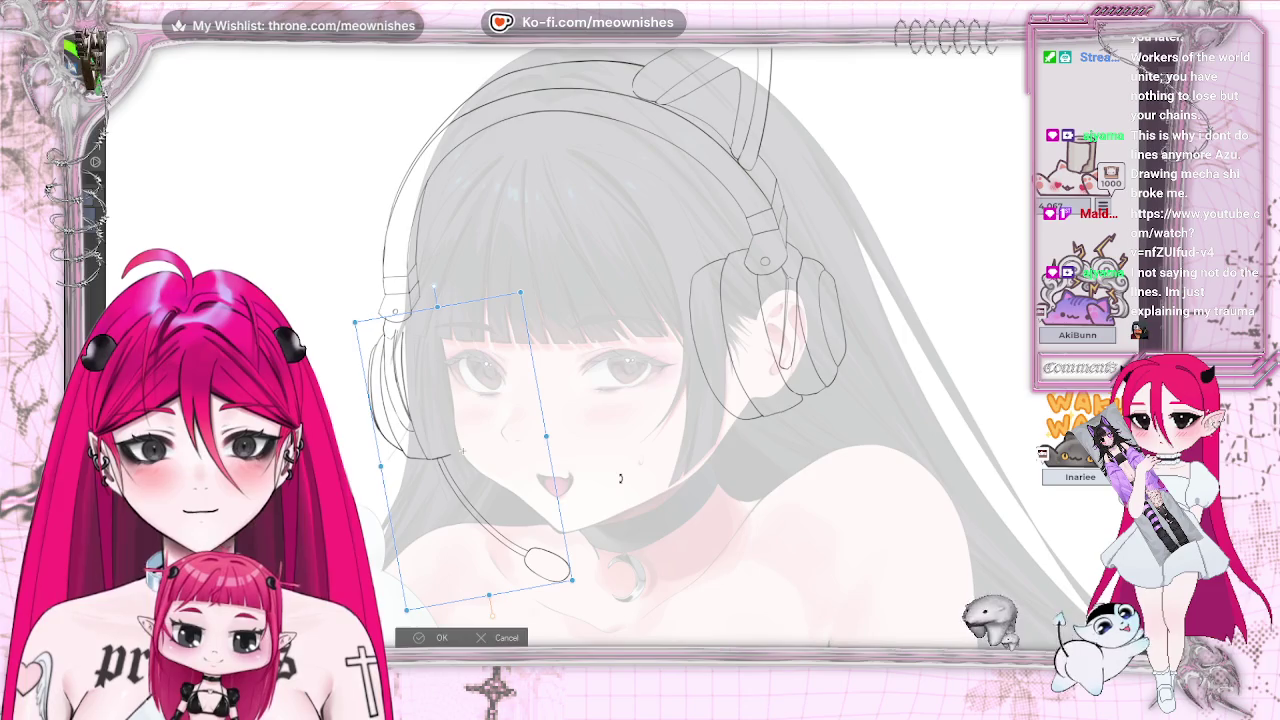
key("Return")
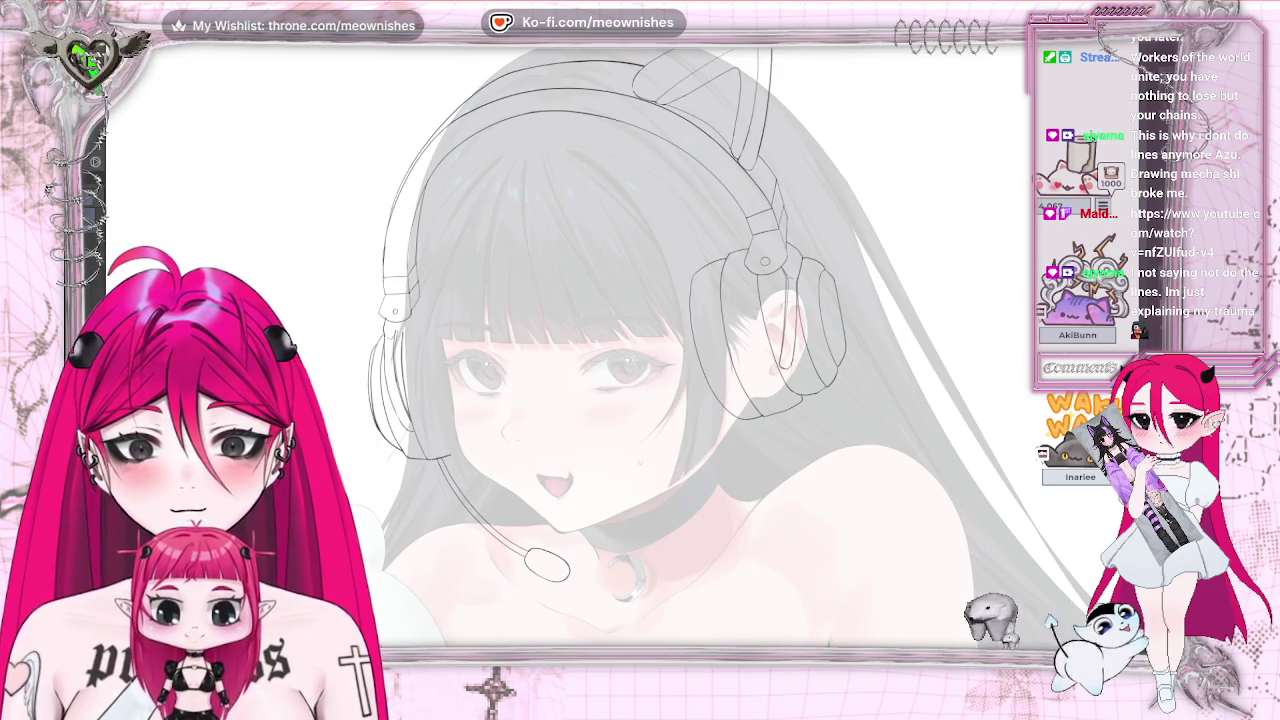
- Push the headband near the left ear upward, then view the whole illustration
left_click_drag(400, 300, 408, 263)
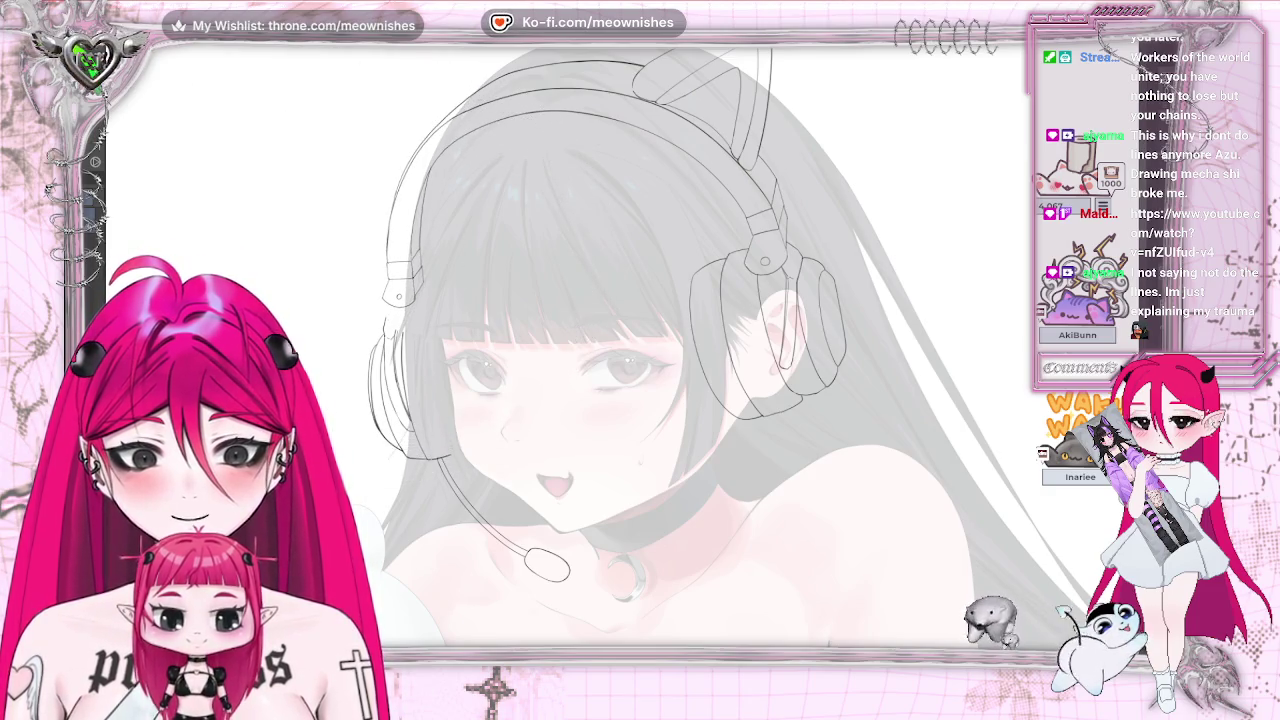
key("h")
key("ctrl+0")
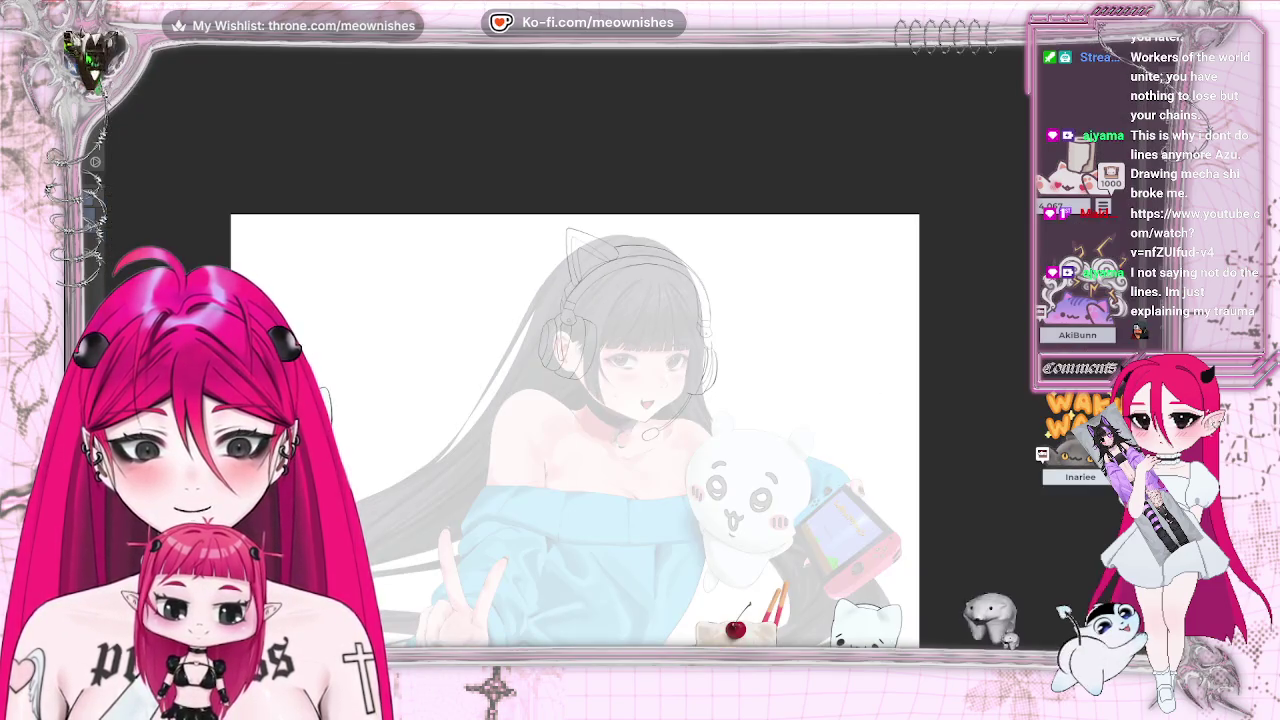
scroll(622, 364, "up", 3)
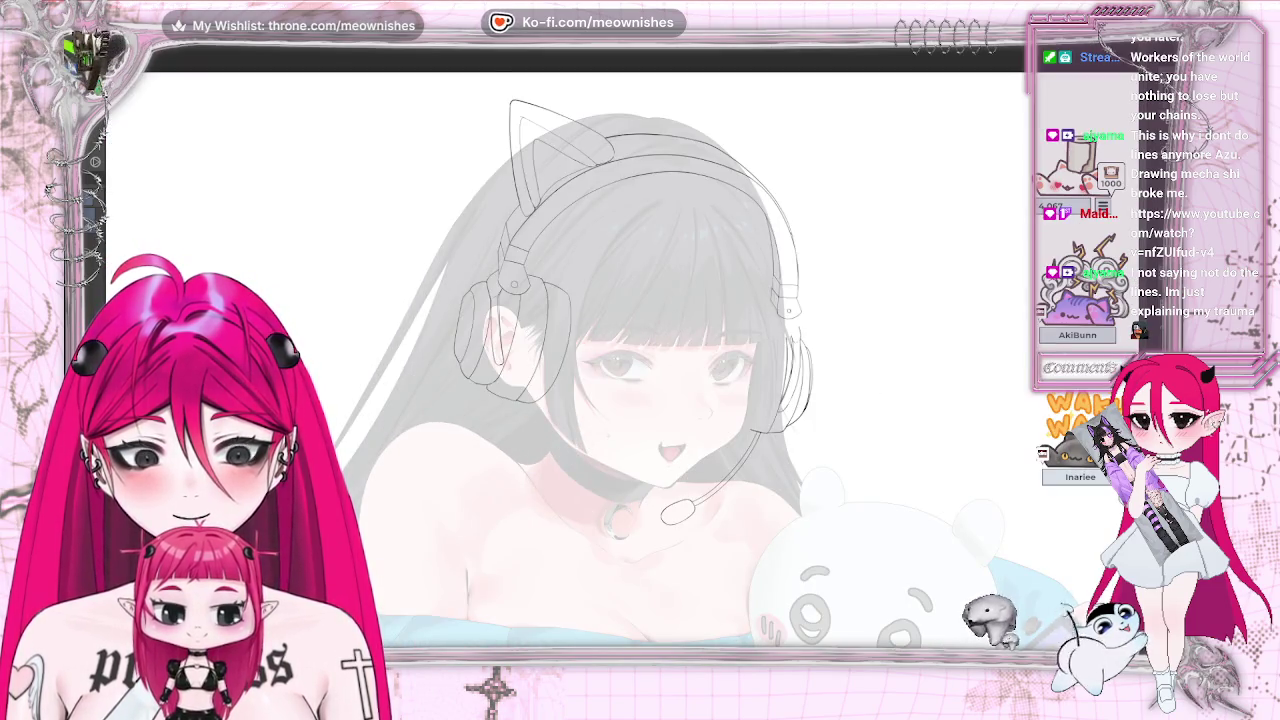
- Nudge the headset and mic sketch up and right, mirroring the view to check it
key("h")
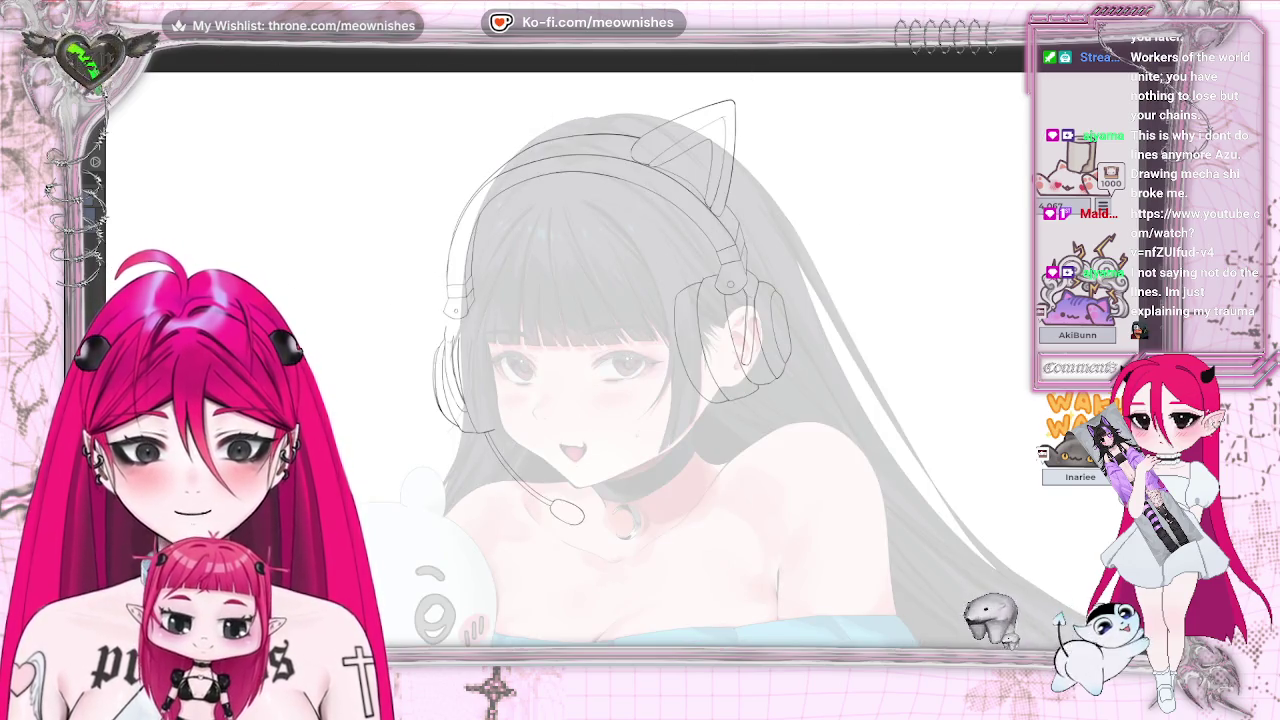
left_click_drag(538, 448, 548, 440)
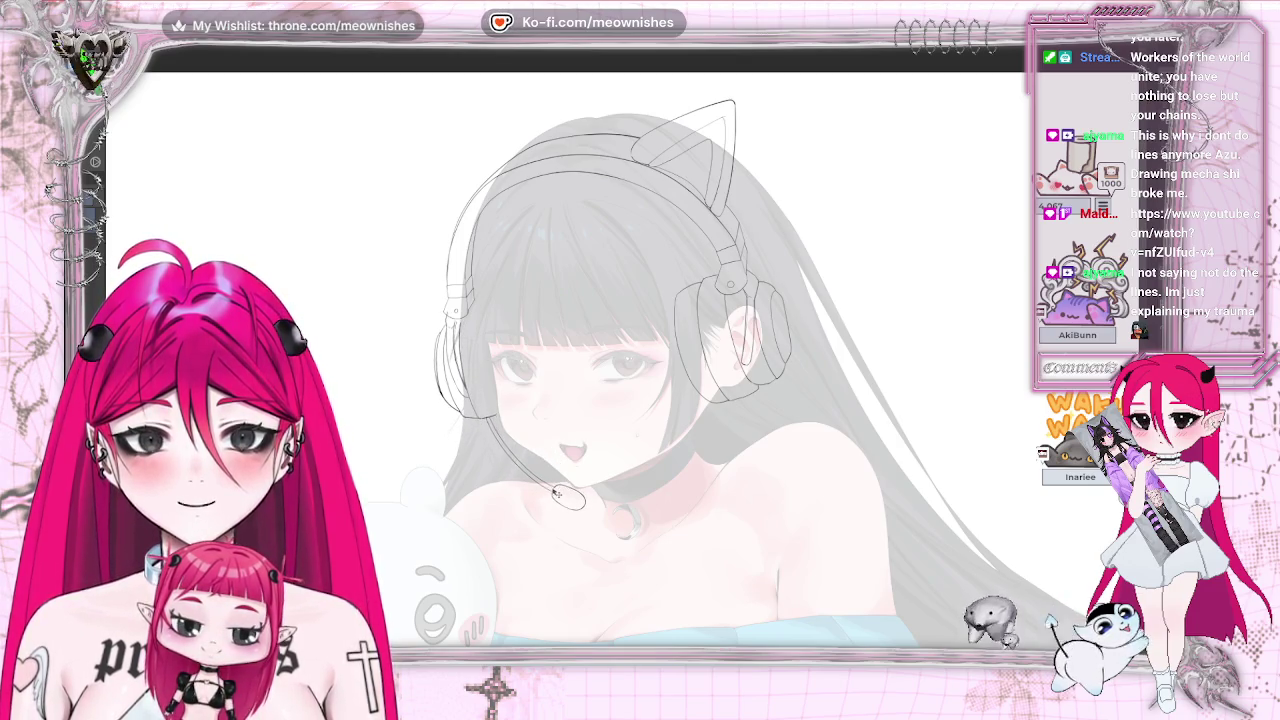
key("h")
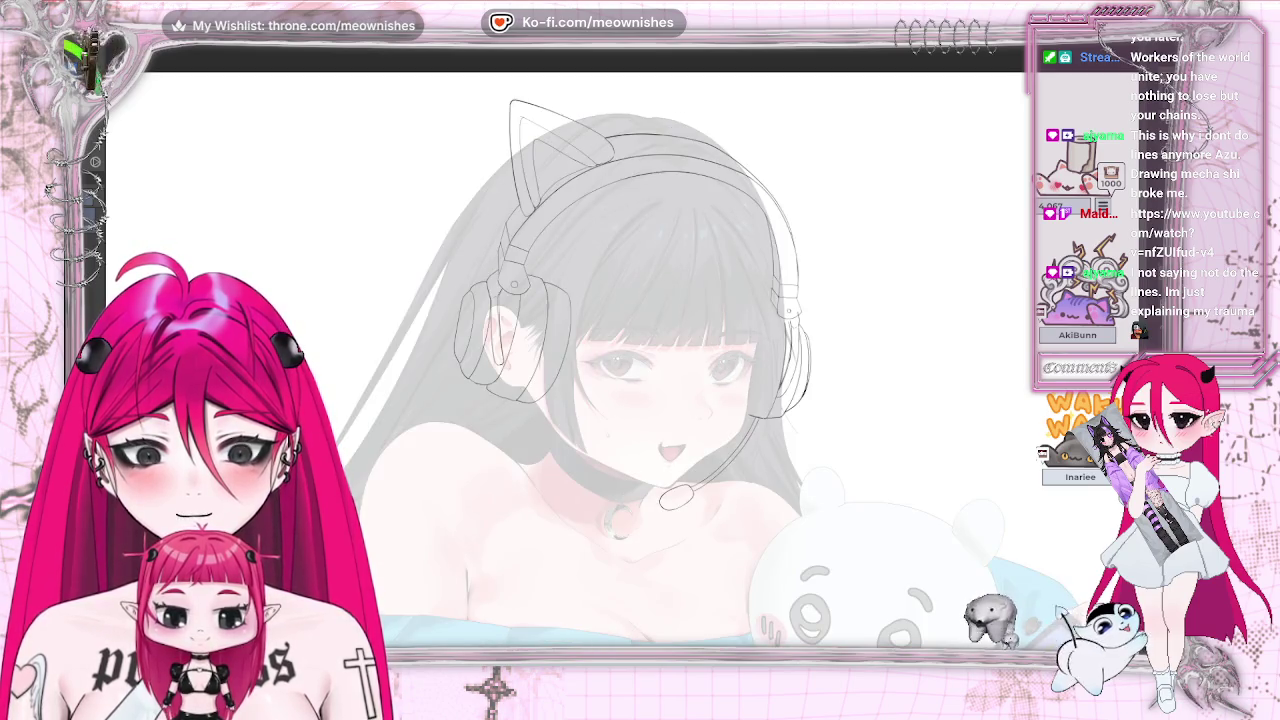
scroll(575, 360, "down", 3)
scroll(575, 360, "up", 2)
scroll(575, 360, "up", 2)
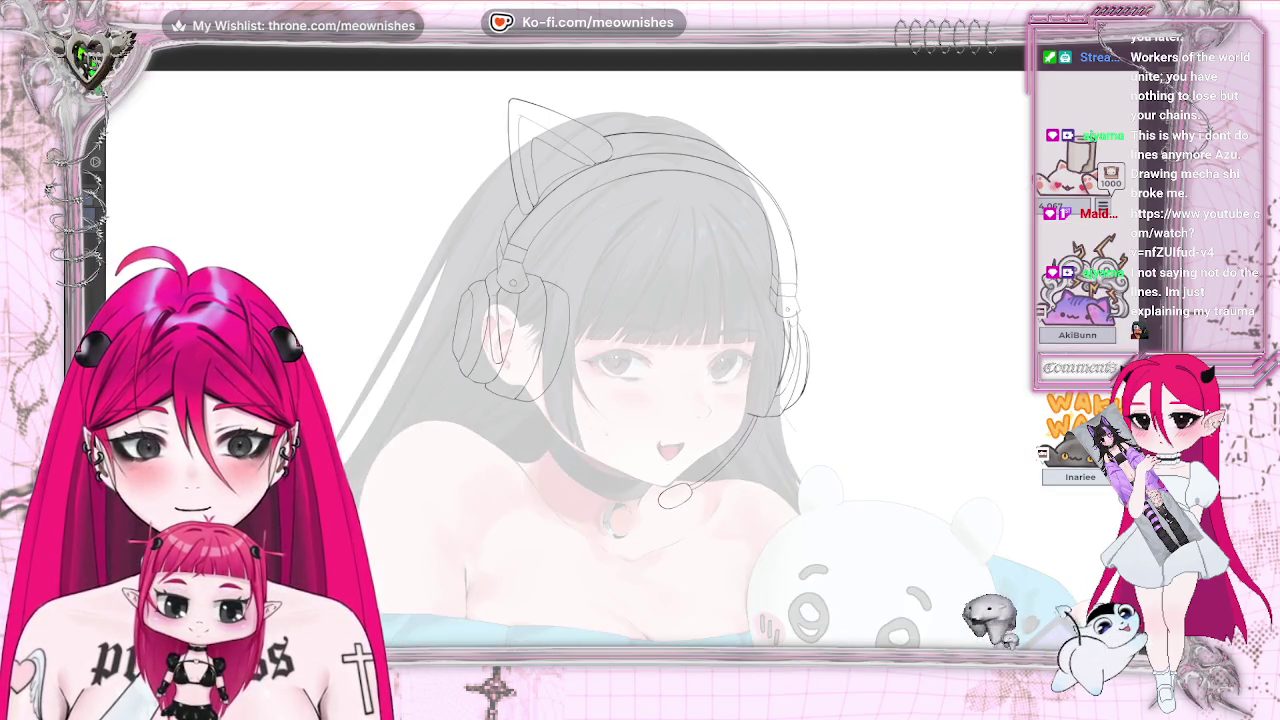
scroll(575, 360, "up", 1)
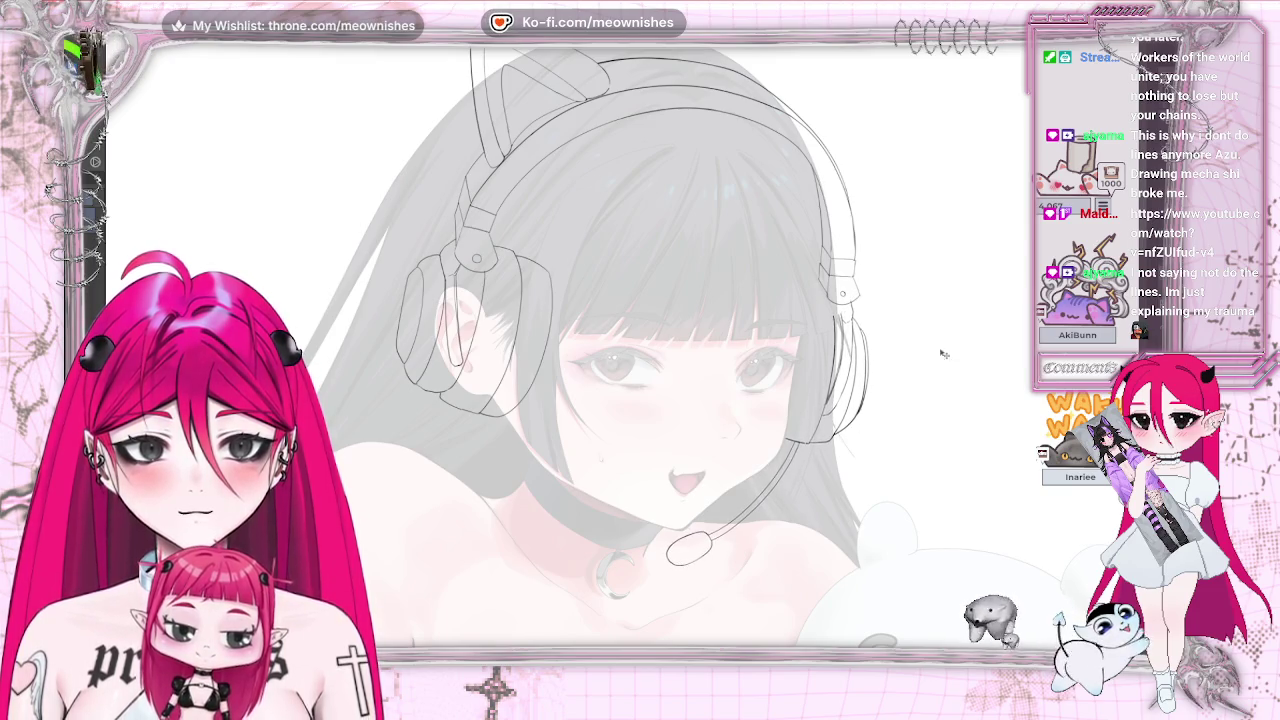
key("h")
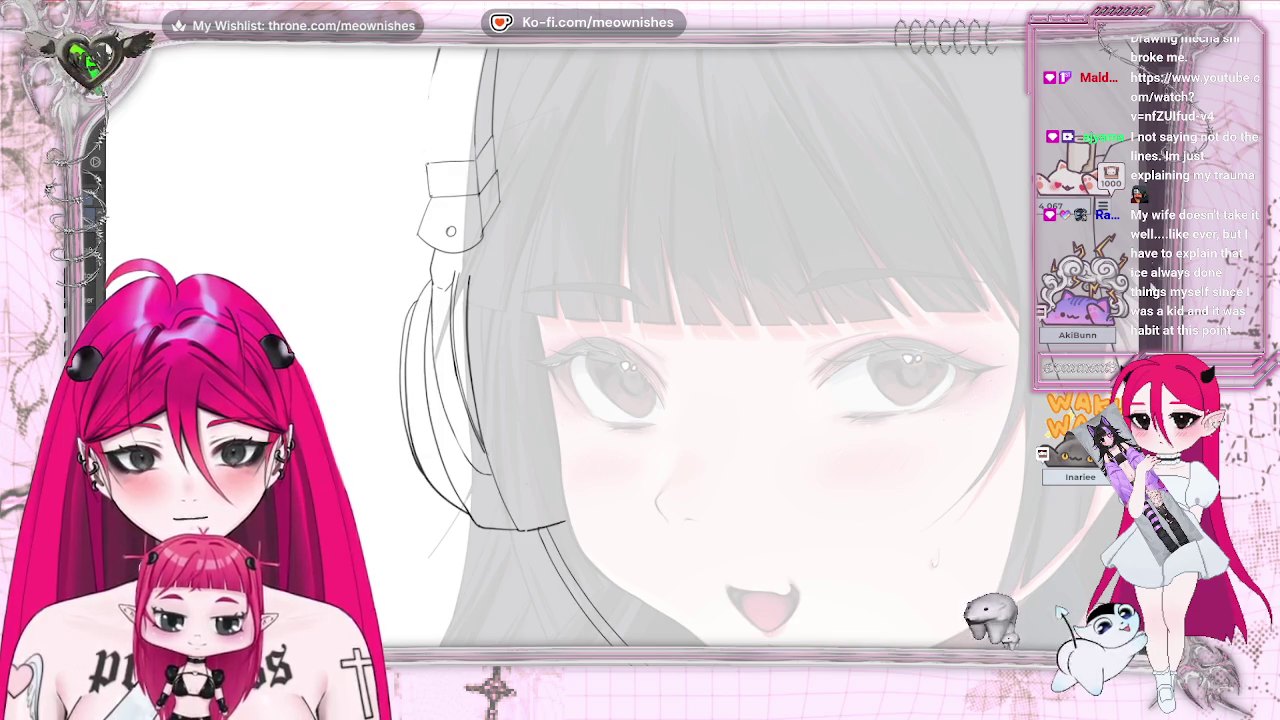
scroll(880, 147, "up", 2)
scroll(880, 147, "up", 2)
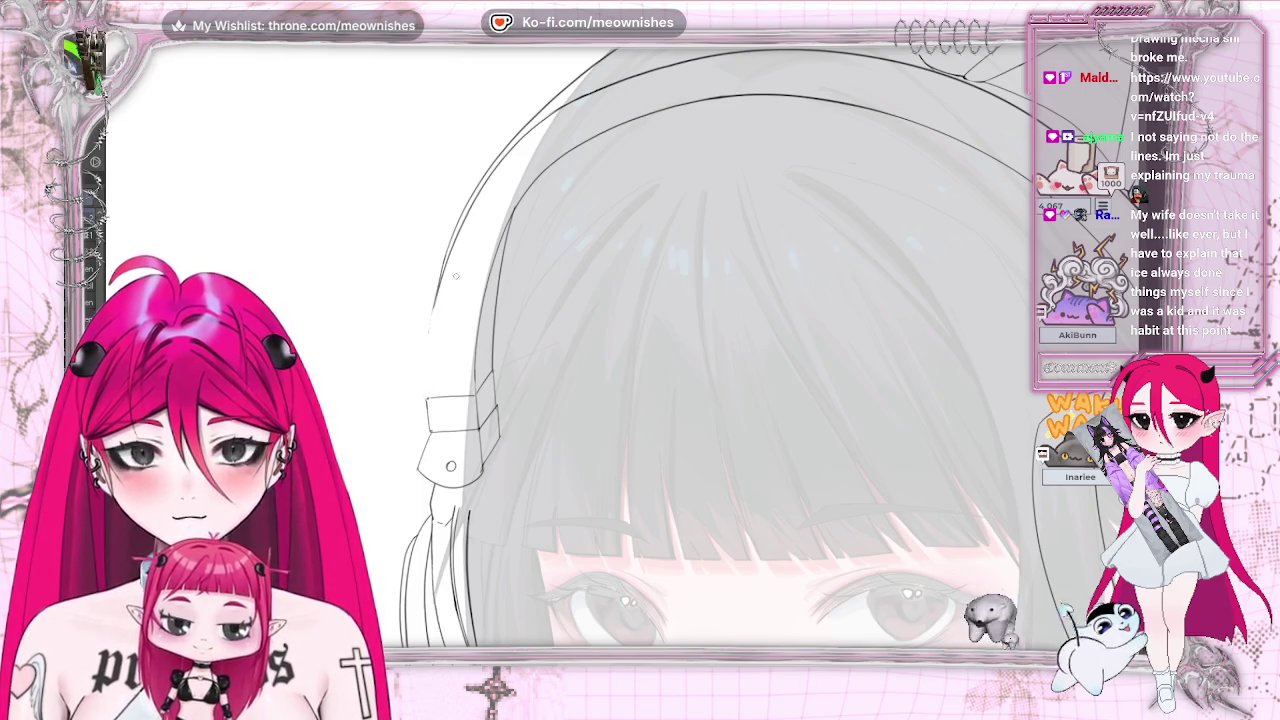
- Extend the headphone band outline from the top of the head down to the earcup
left_click_drag(436, 320, 428, 390)
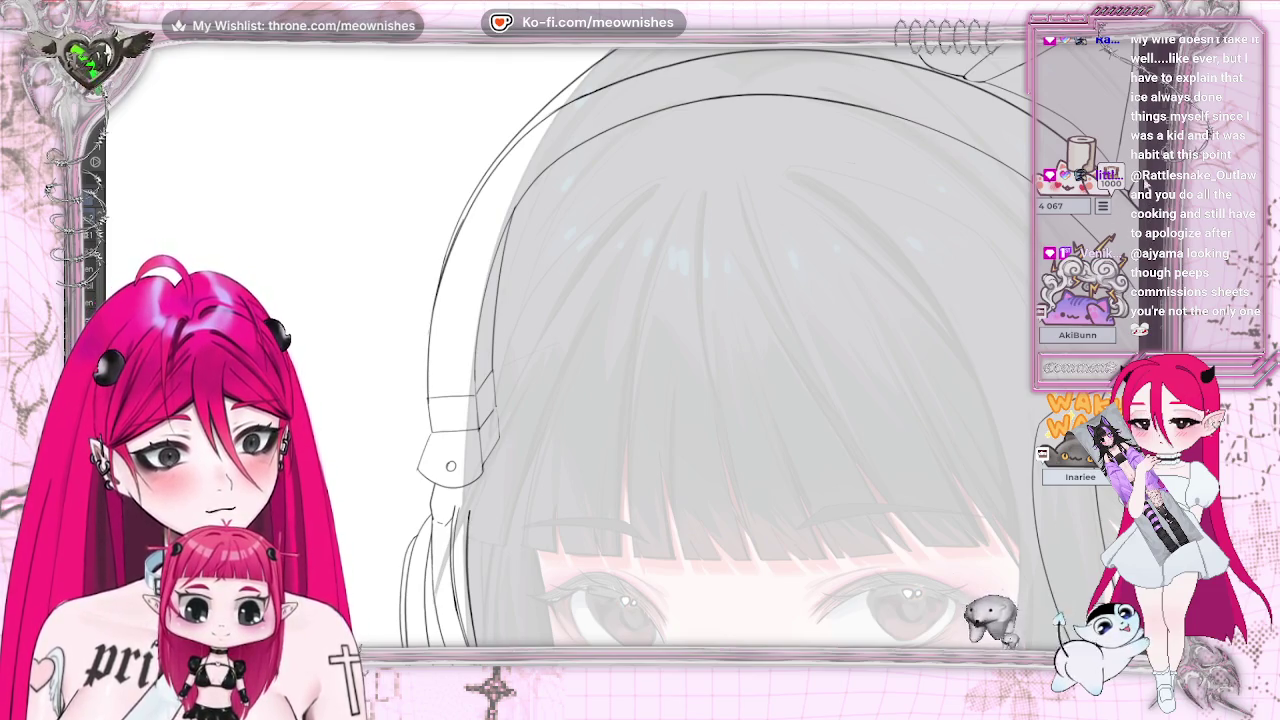
scroll(715, 345, "down", 2)
scroll(715, 345, "down", 1)
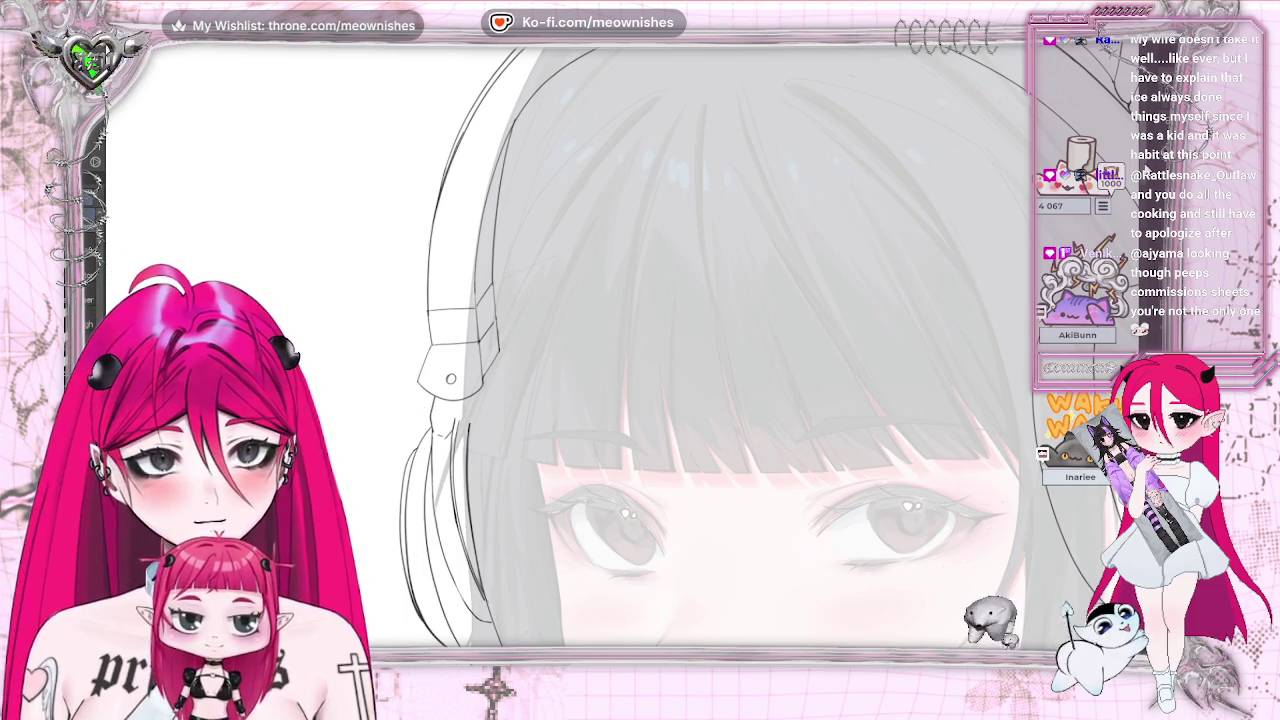
scroll(714, 347, "down", 3)
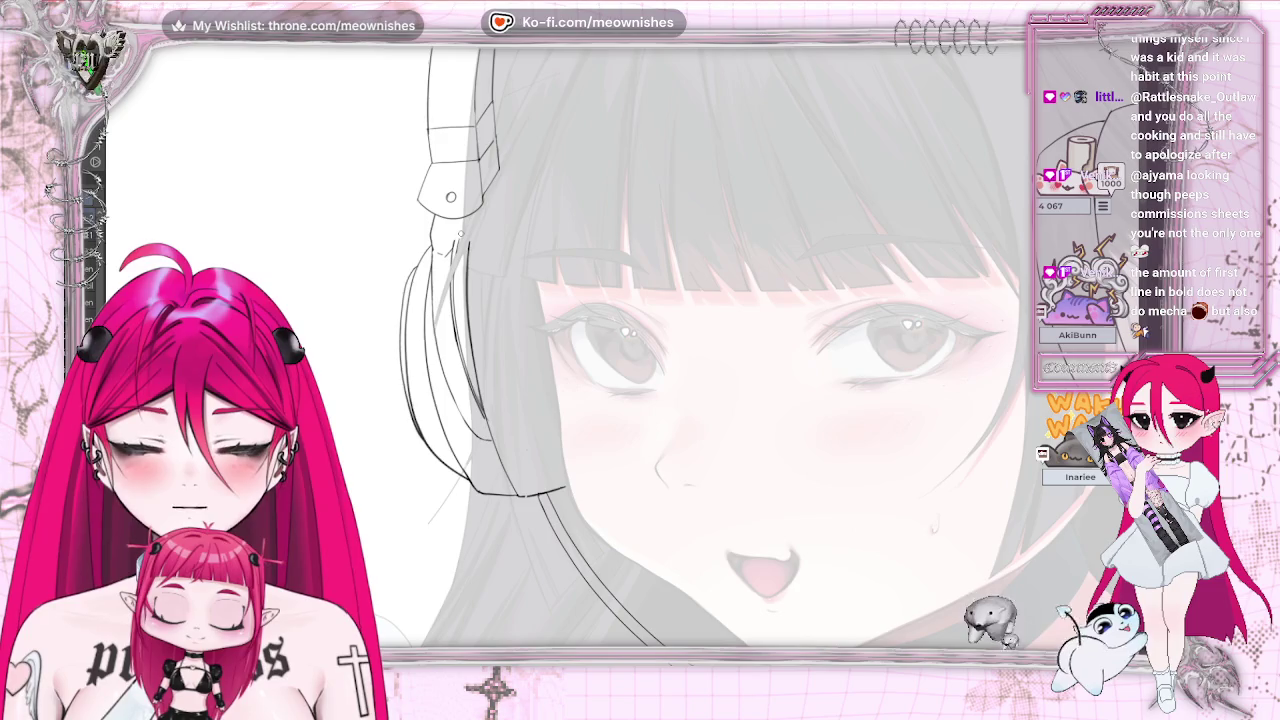
scroll(620, 345, "down", 1)
scroll(600, 340, "down", 1)
scroll(600, 340, "up", 1)
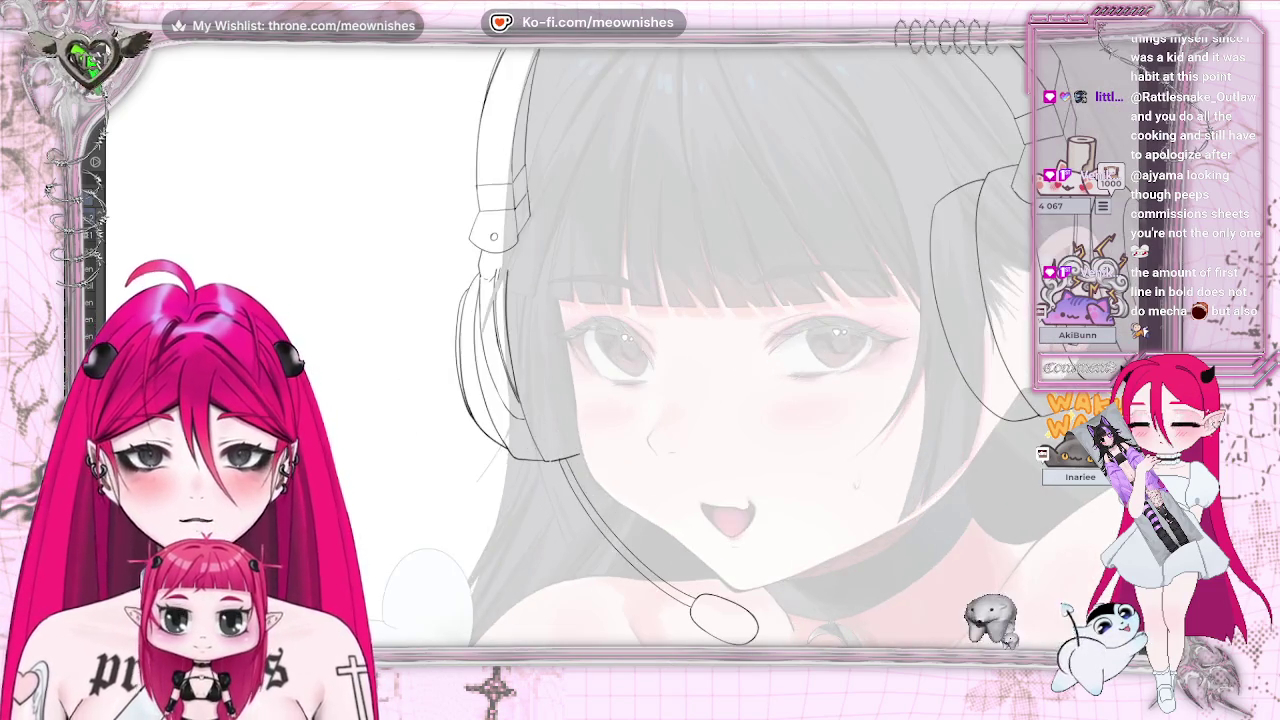
scroll(600, 340, "up", 1)
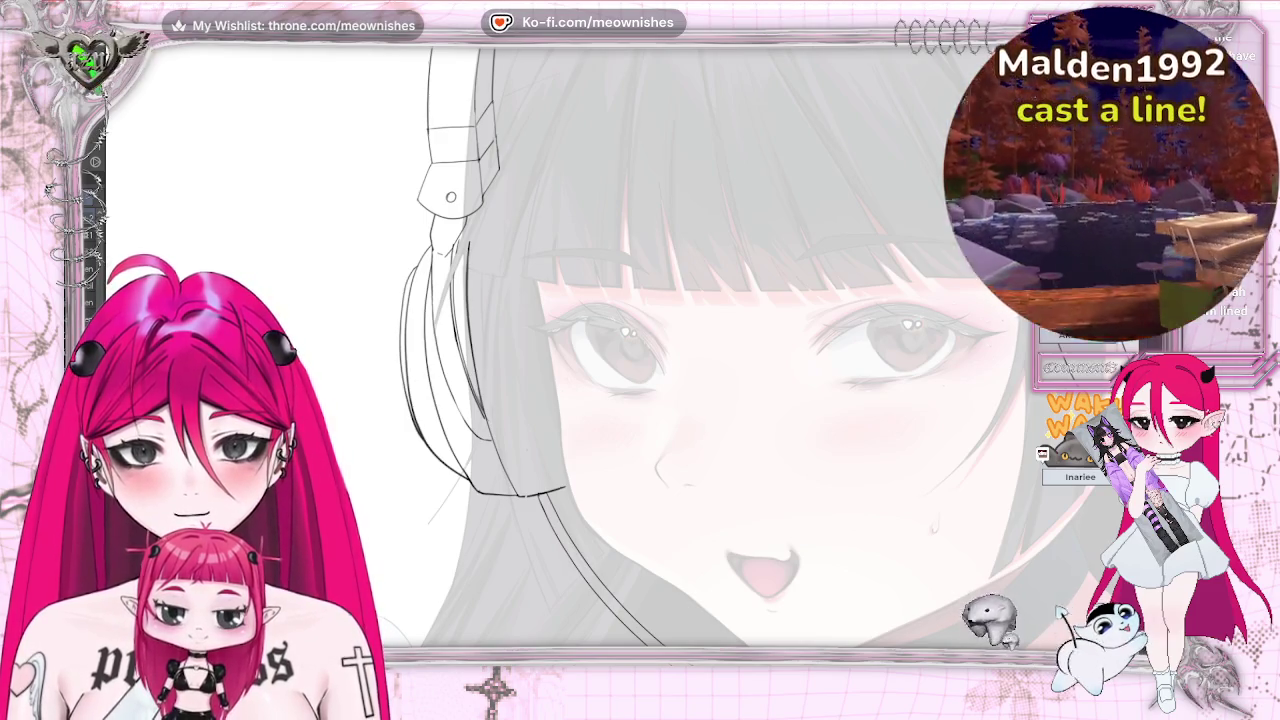
key("m")
key("m")
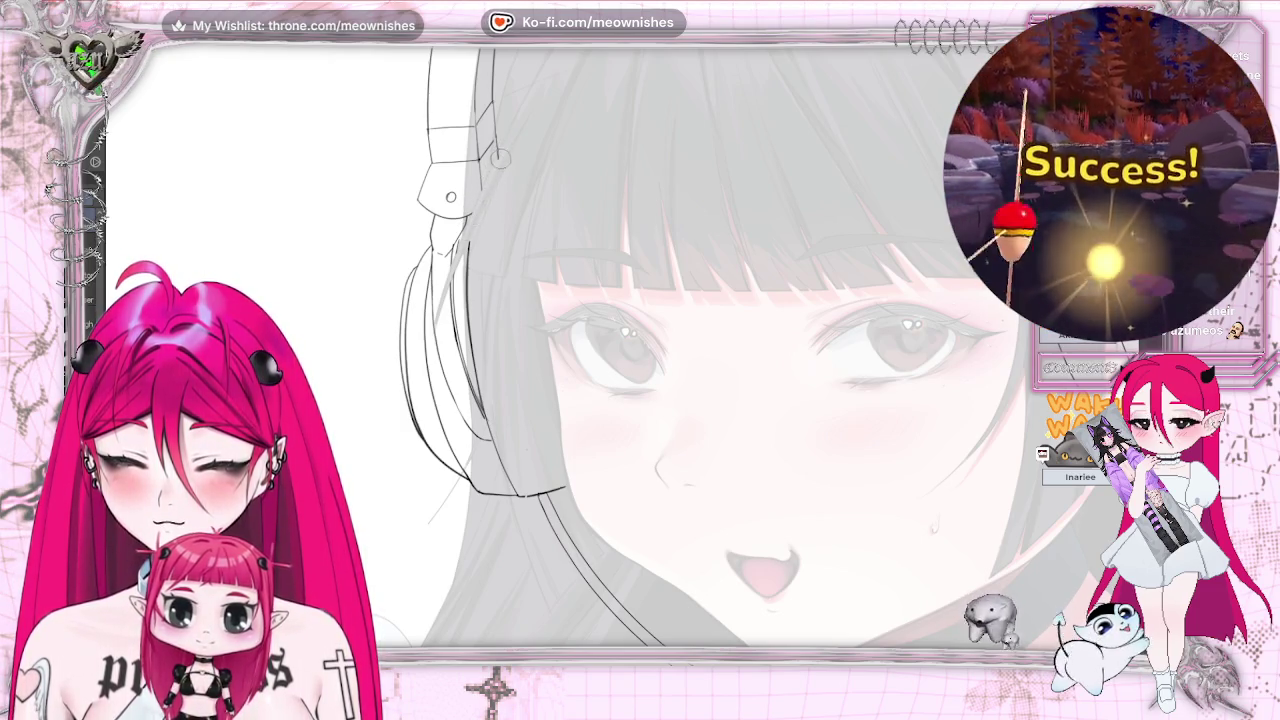
scroll(566, 132, "down", 2)
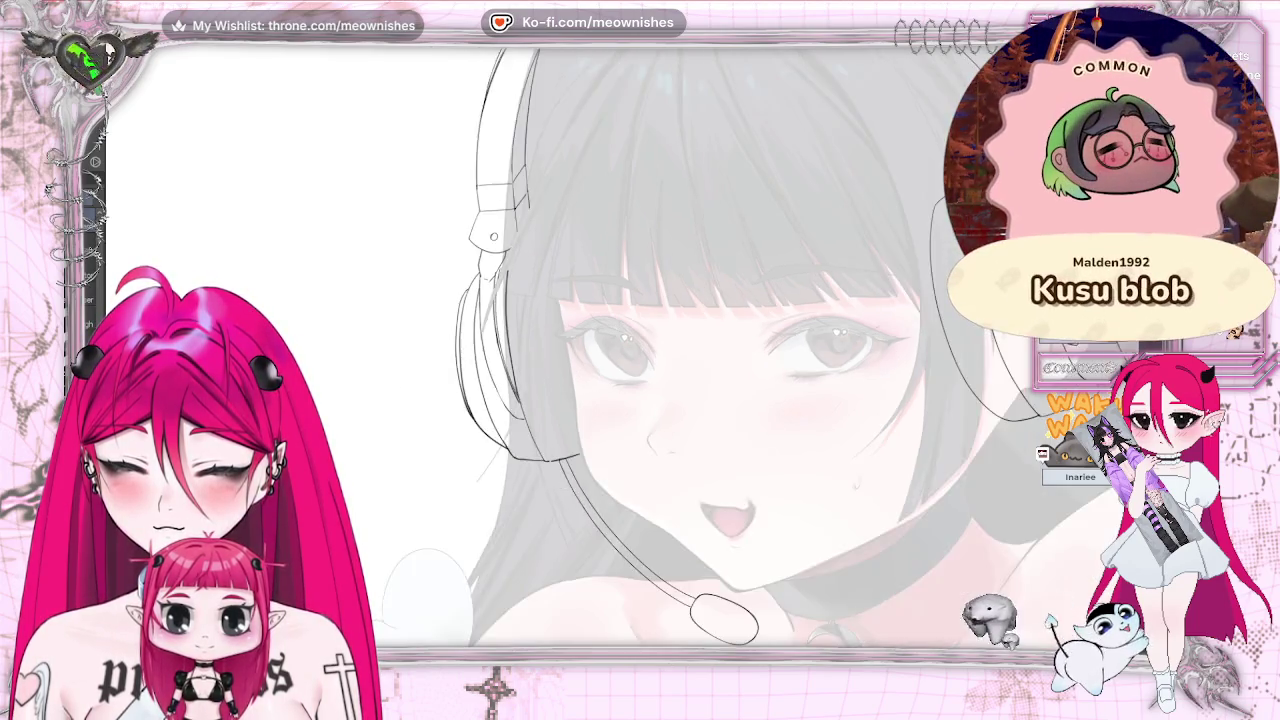
scroll(566, 132, "down", 2)
scroll(612, 355, "up", 3)
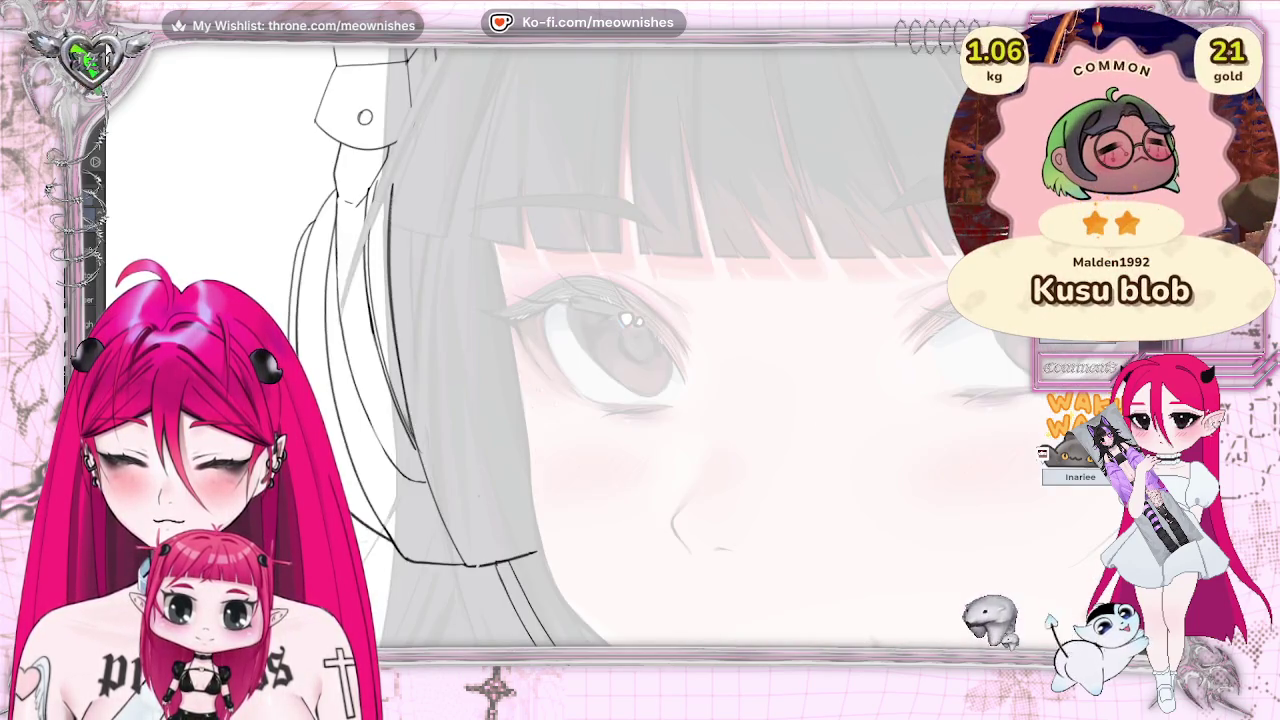
scroll(575, 345, "down", 2)
scroll(575, 345, "down", 2)
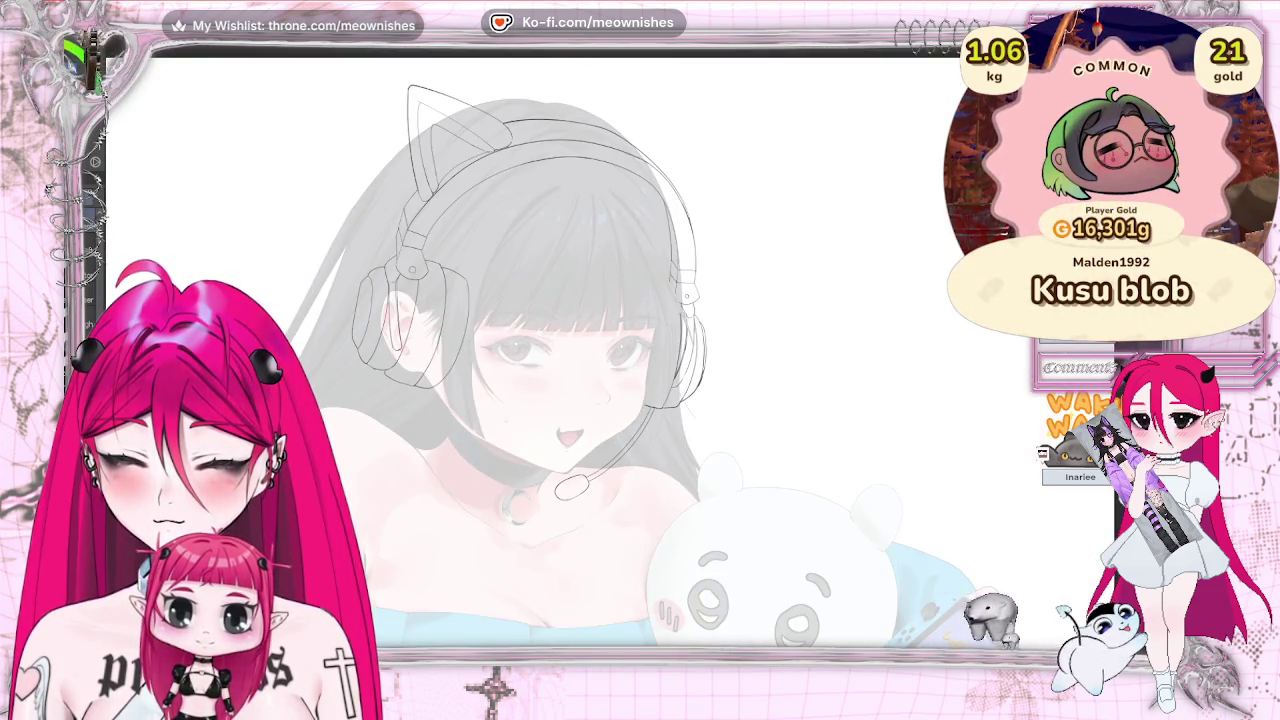
- Duplicate and mirror the cat-ear outline for the headband's opposite side, then begin transforming it
key("ctrl+y")
key("ctrl+z")
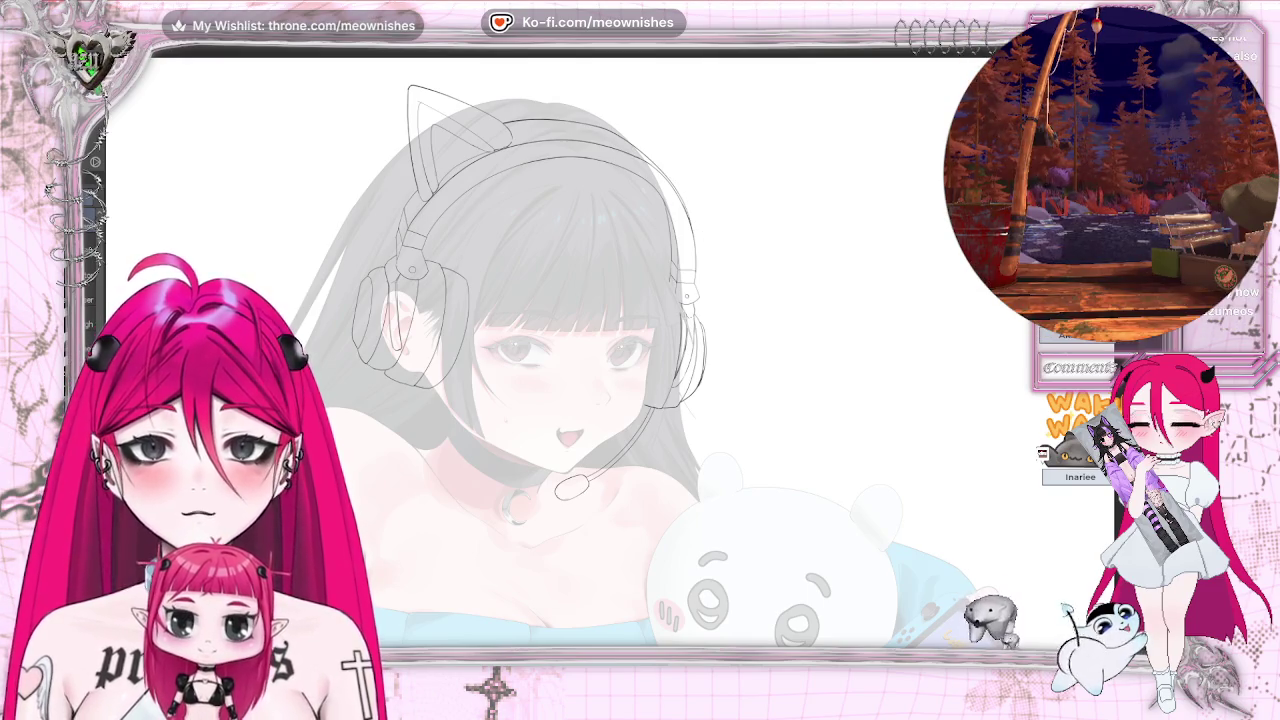
key("ctrl+y")
key("m")
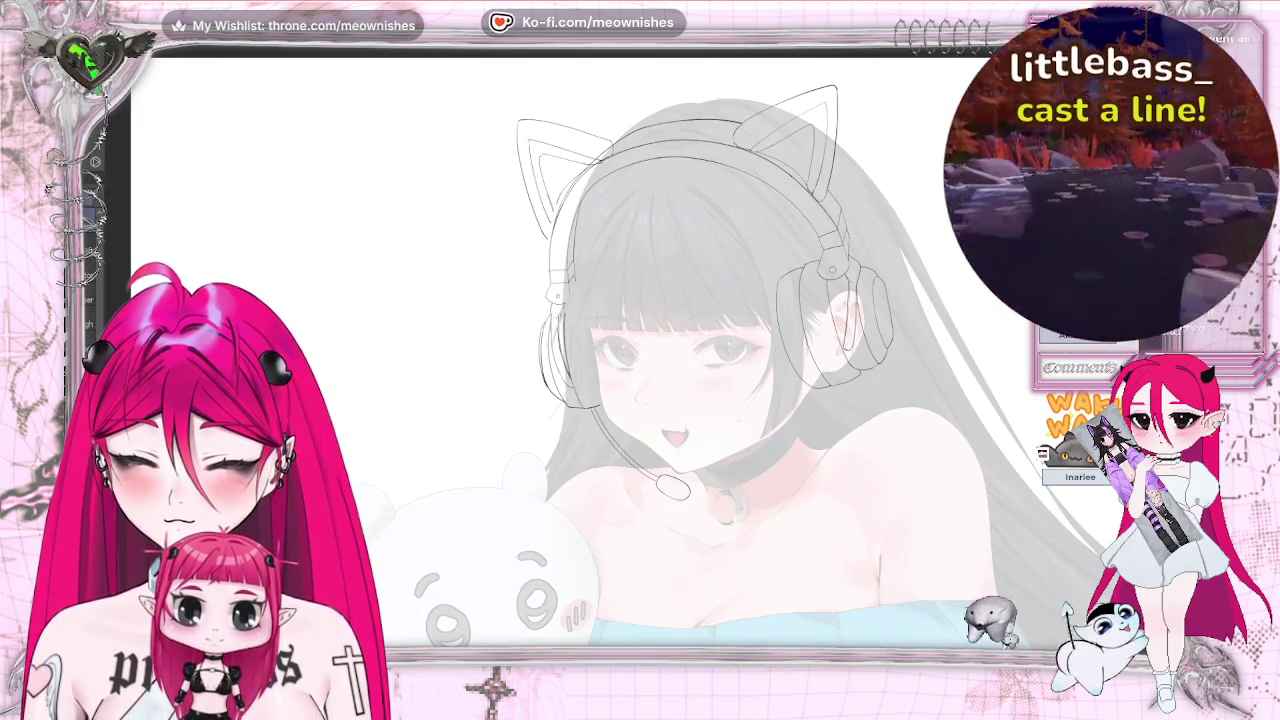
key("m")
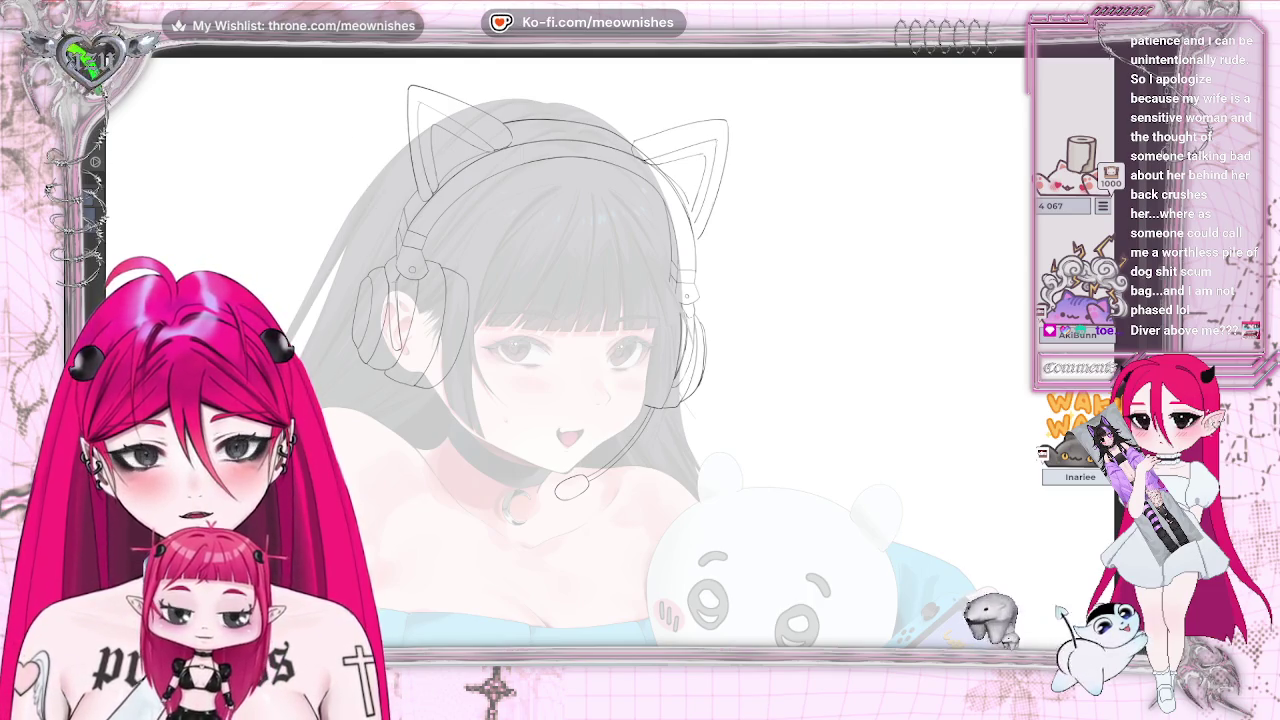
key("ctrl+t")
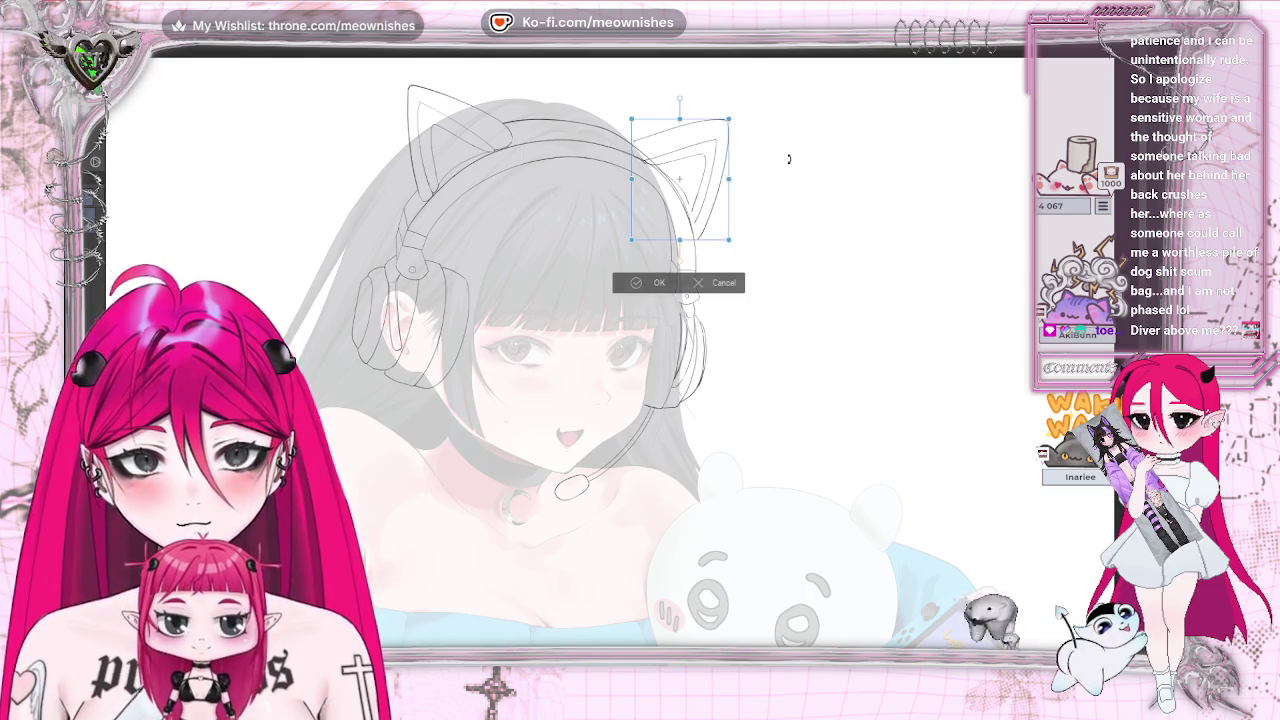
- Tilt the right cat ear slightly, check it in a mirrored view, and commit the transform
mouse_move(788, 160)
left_mouse_down()
mouse_move(805, 171)
mouse_move(714, 192)
mouse_move(715, 231)
left_mouse_up()
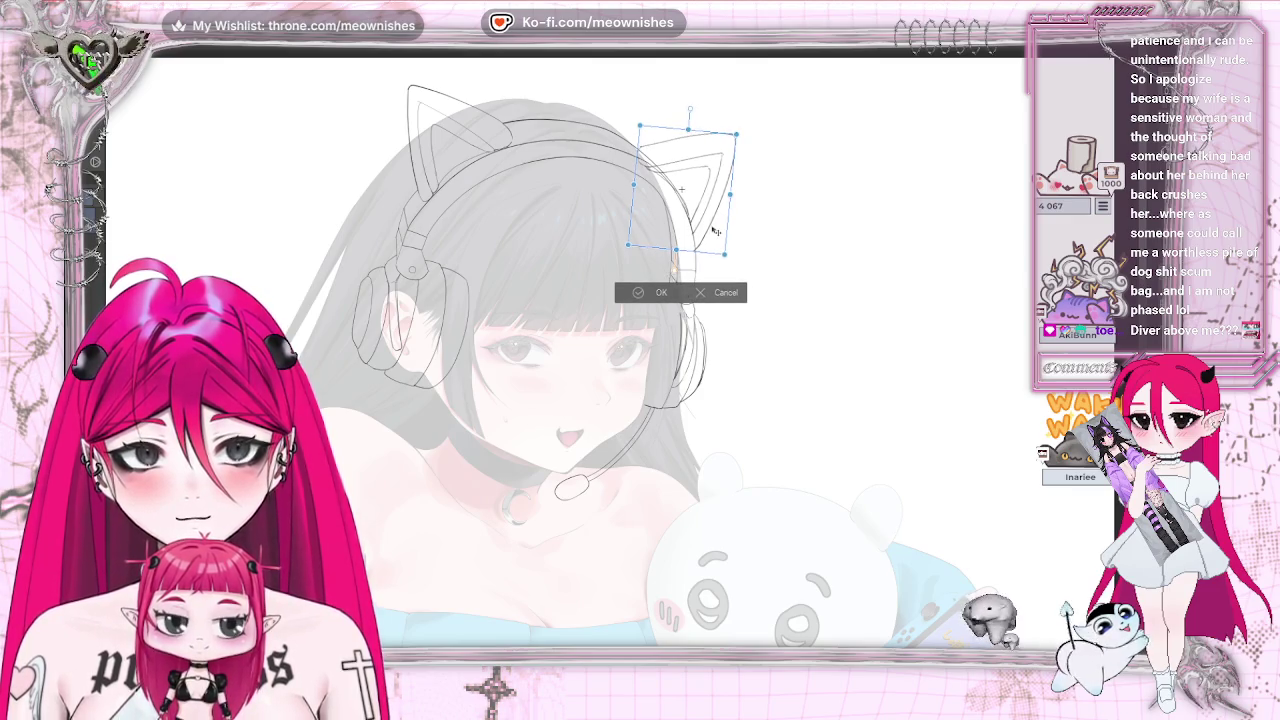
key("ctrl+minus")
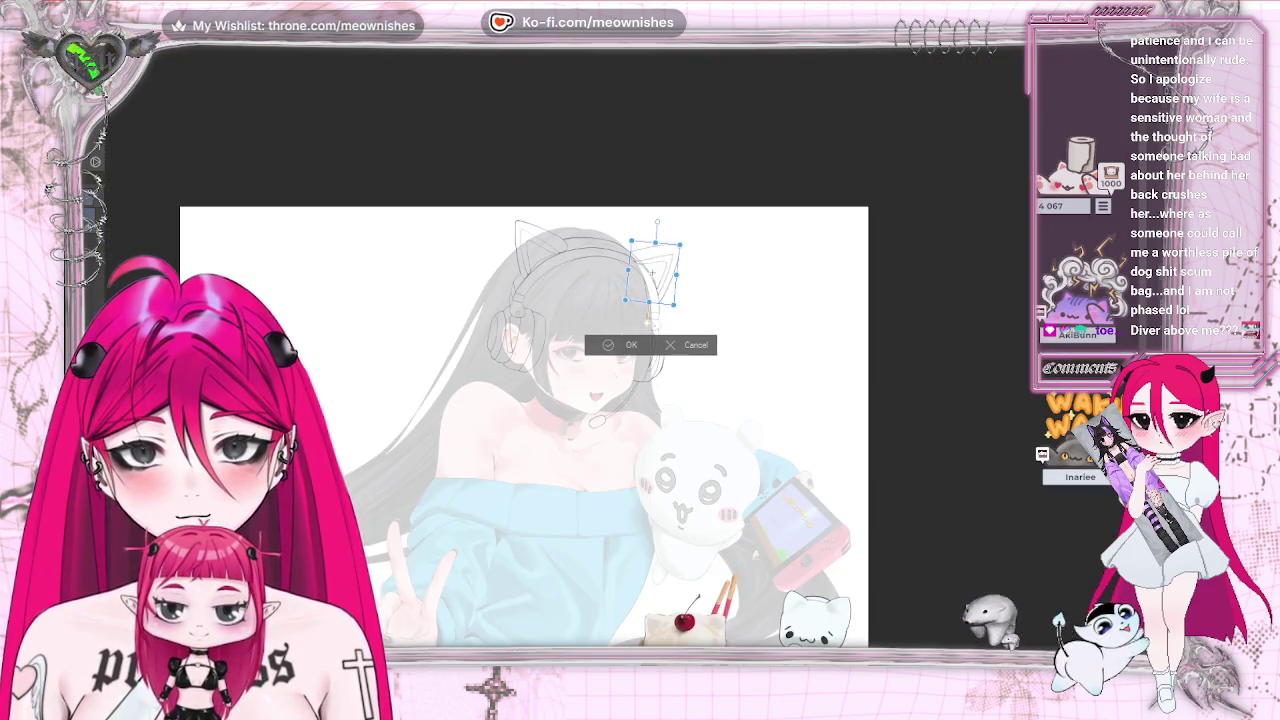
key("h")
key("h")
key("ctrl+plus")
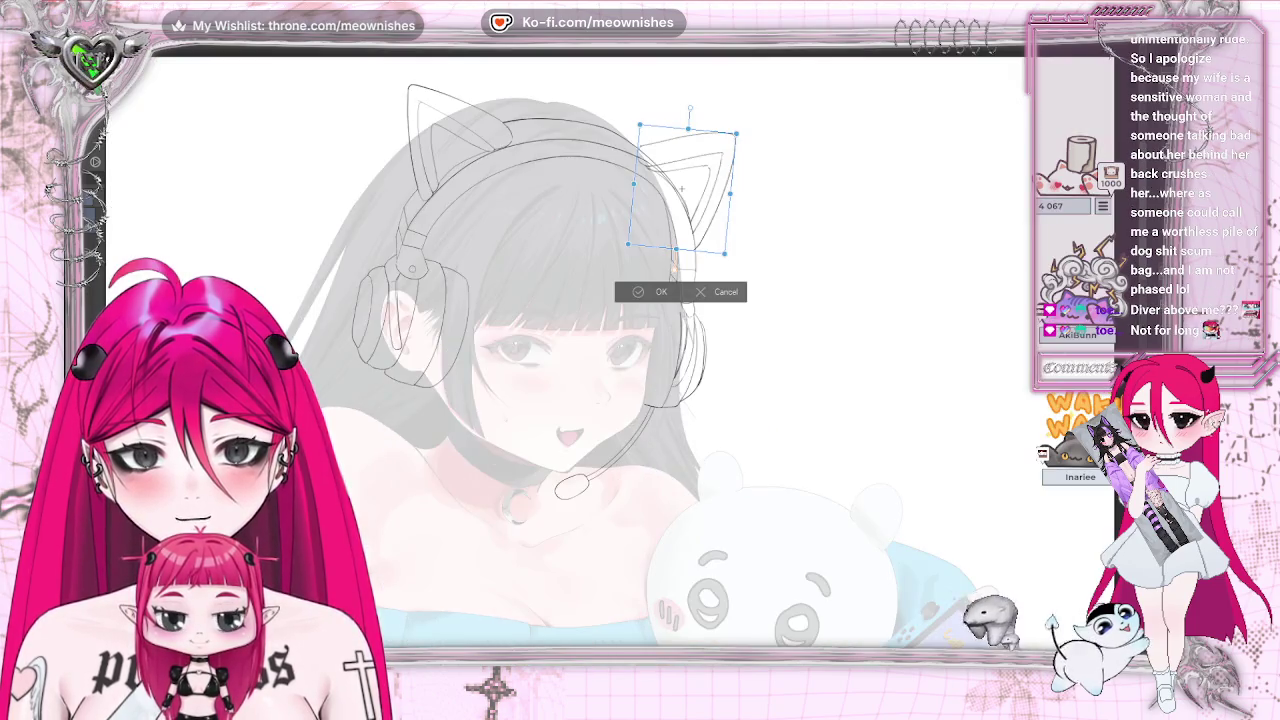
left_click(636, 294)
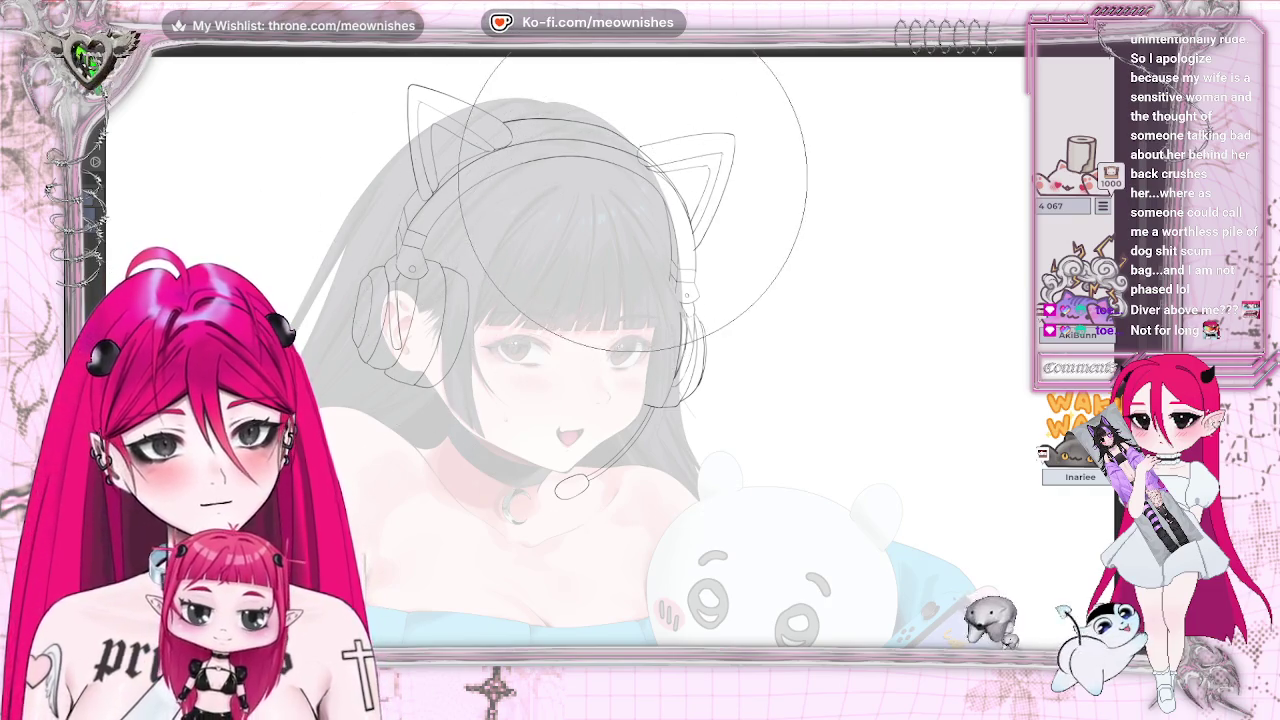
- Mirror the canvas view horizontally to check proportions, then flip it back
key("h")
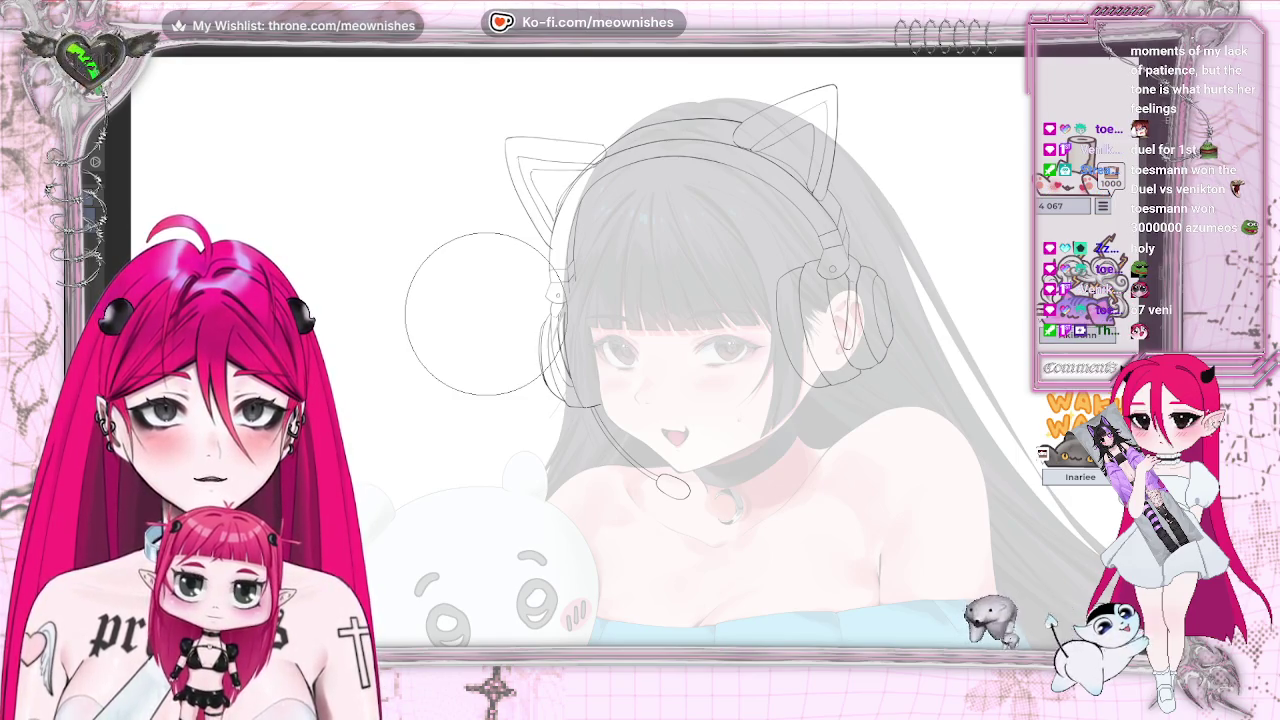
key("h")
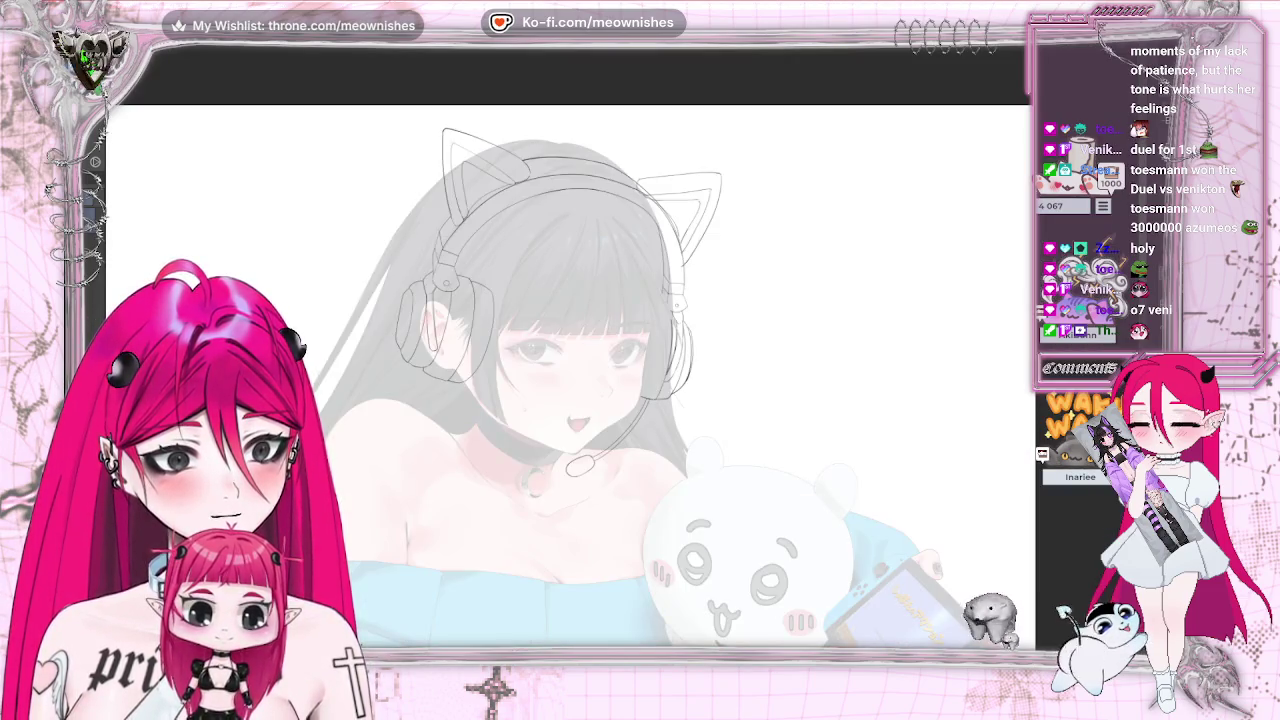
- Zoom out, toggle the mirrored view, and tilt the canvas about 45° to review the illustration
key("ctrl+minus")
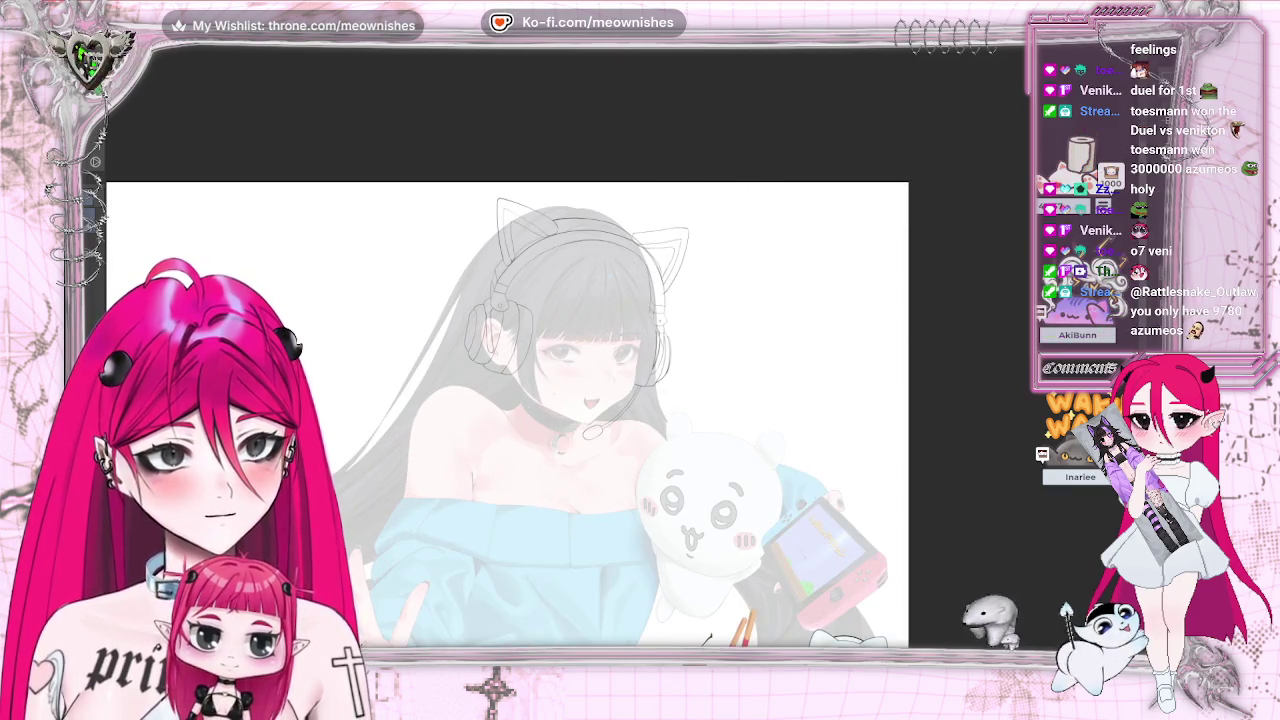
key("h")
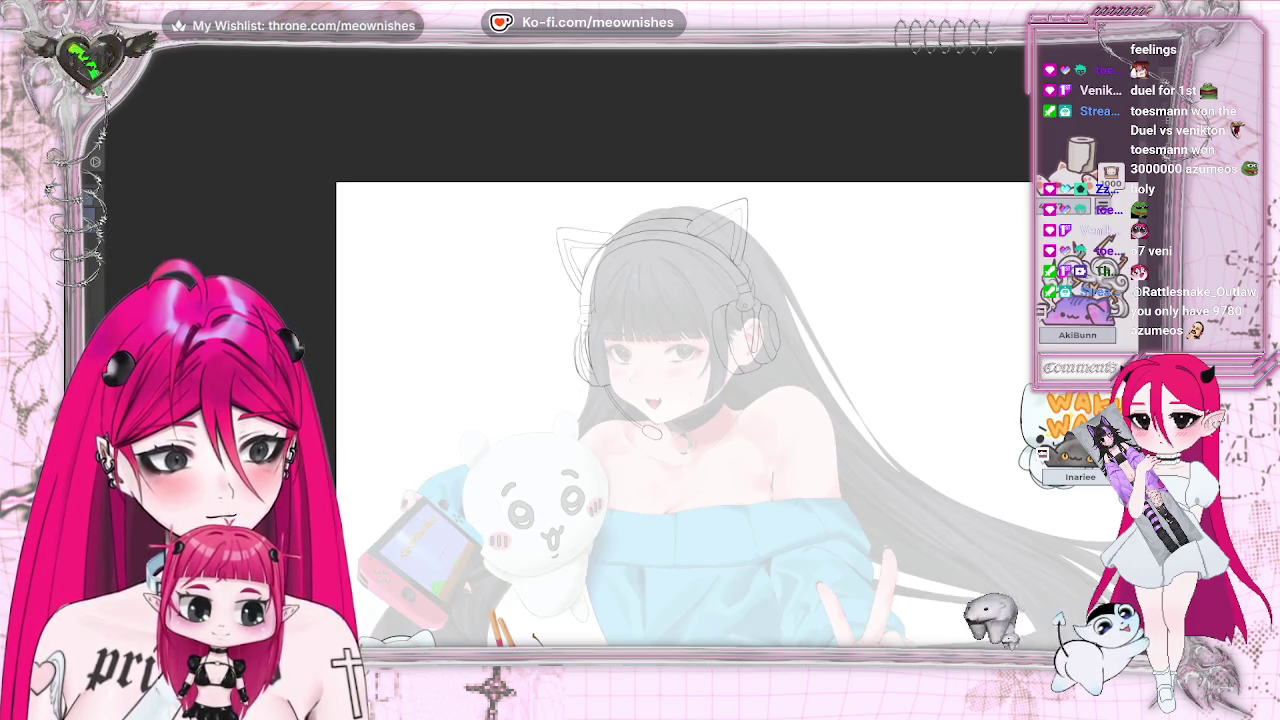
key("h")
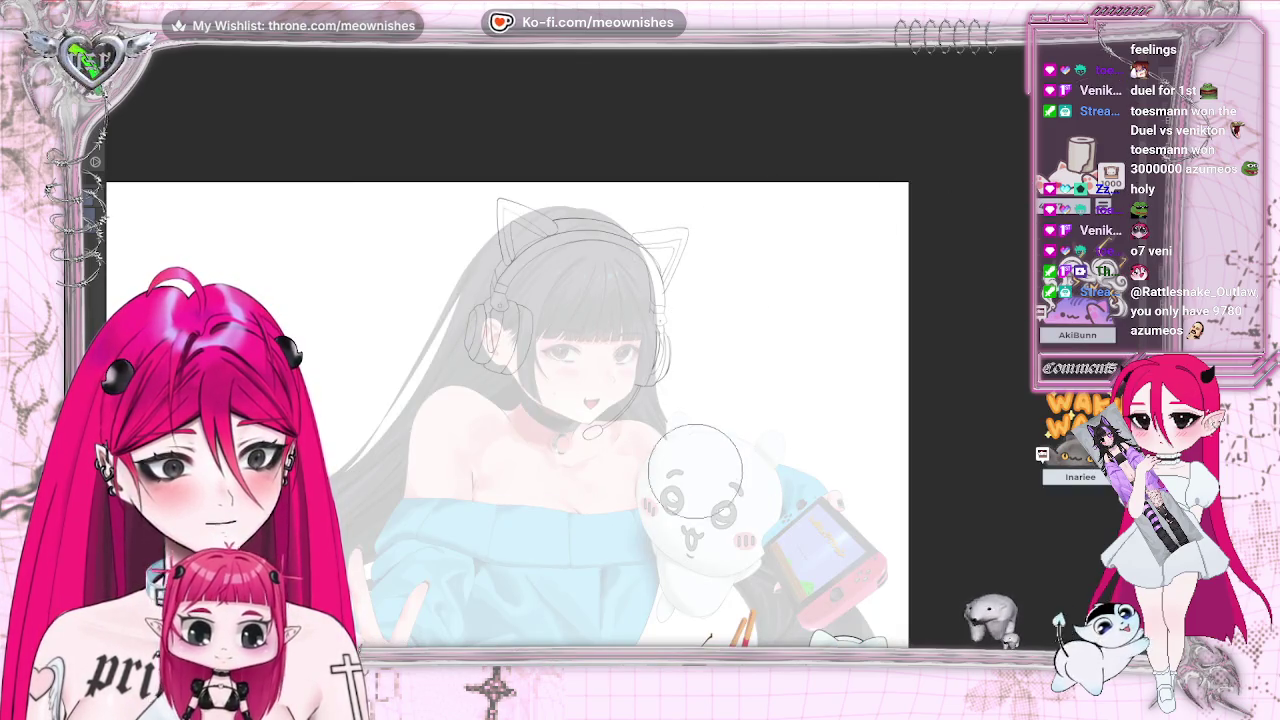
key("h")
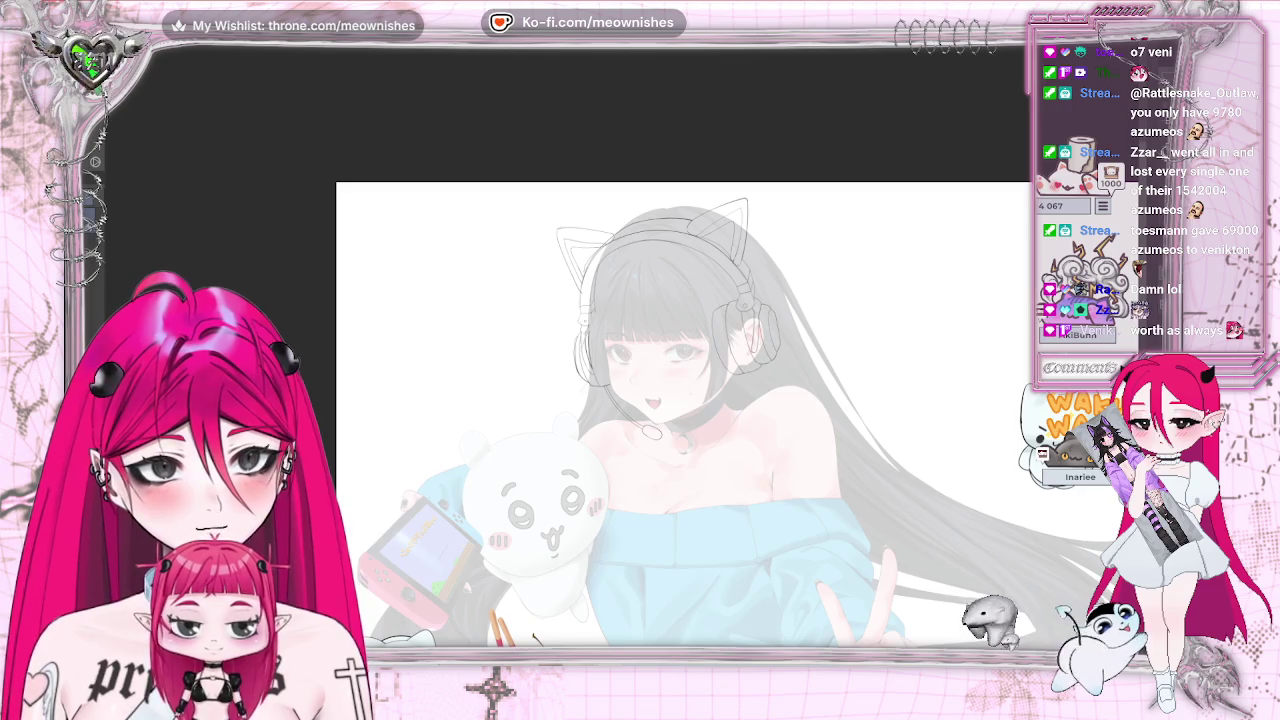
scroll(651, 375, "down", 1)
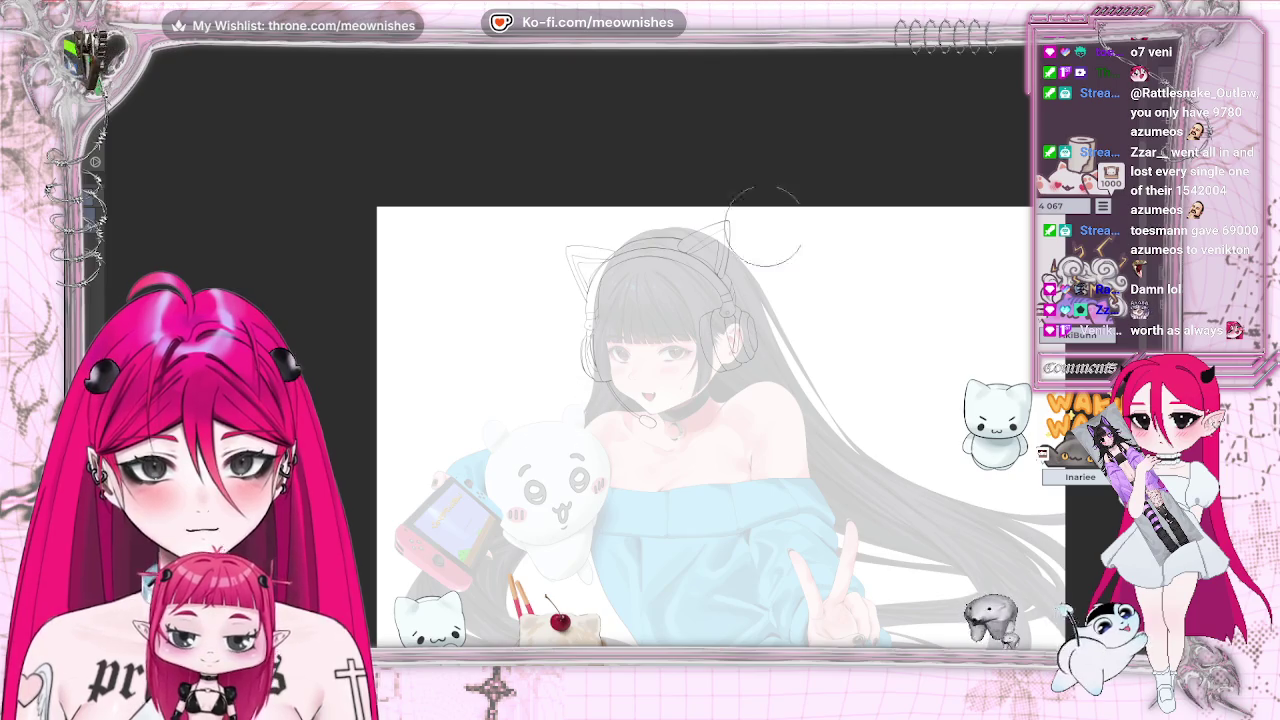
left_click_drag(700, 420, 640, 360)
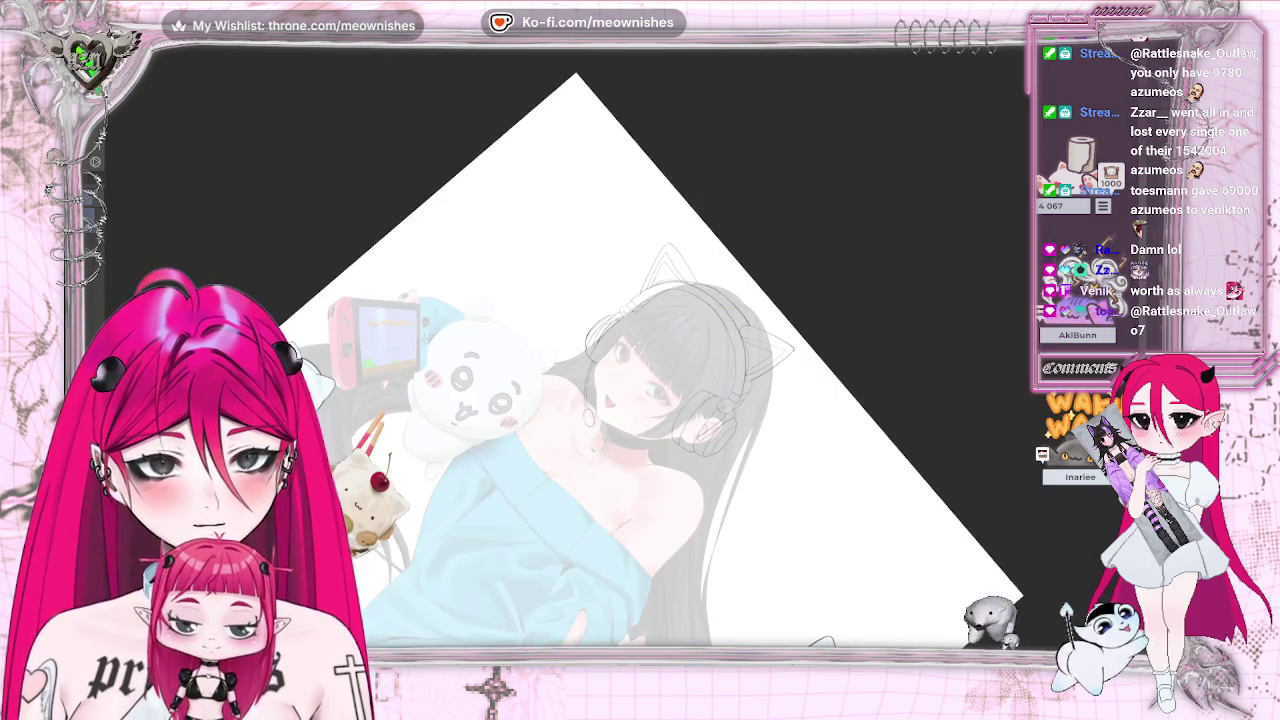
- Reset the canvas rotation to upright and return the view to unmirrored
scroll(620, 350, "up", 3)
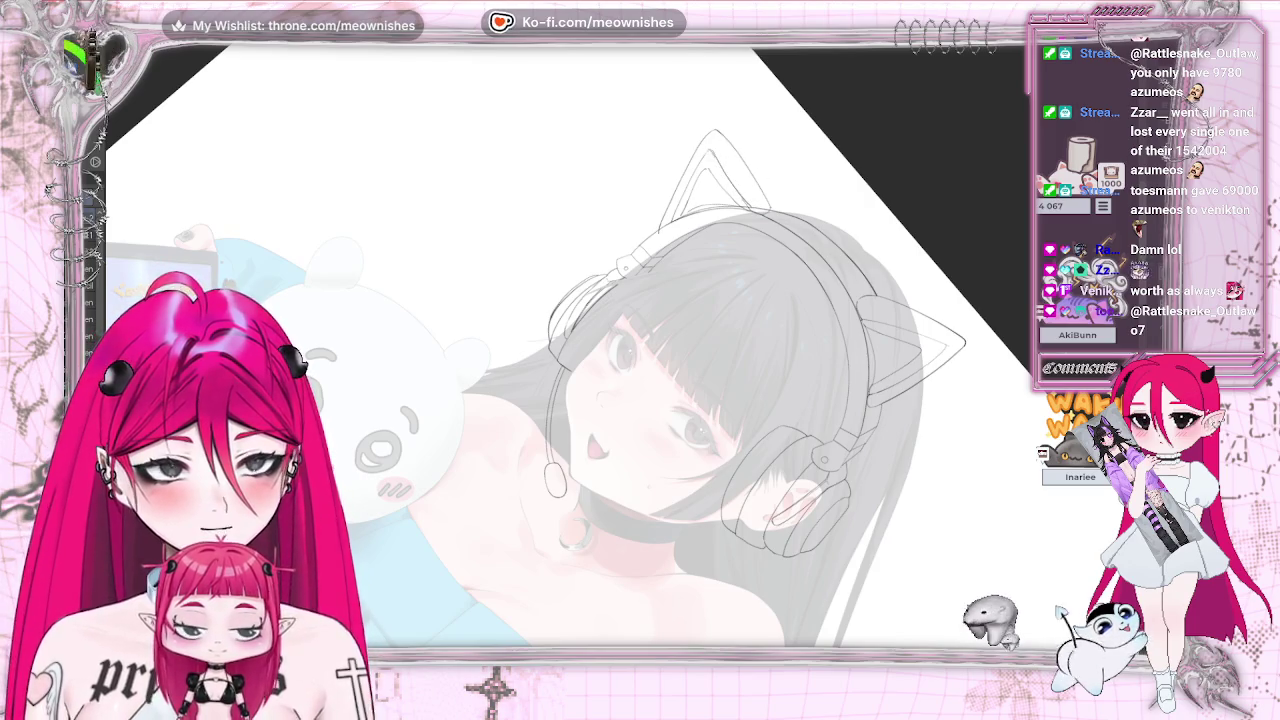
key("ctrl+0")
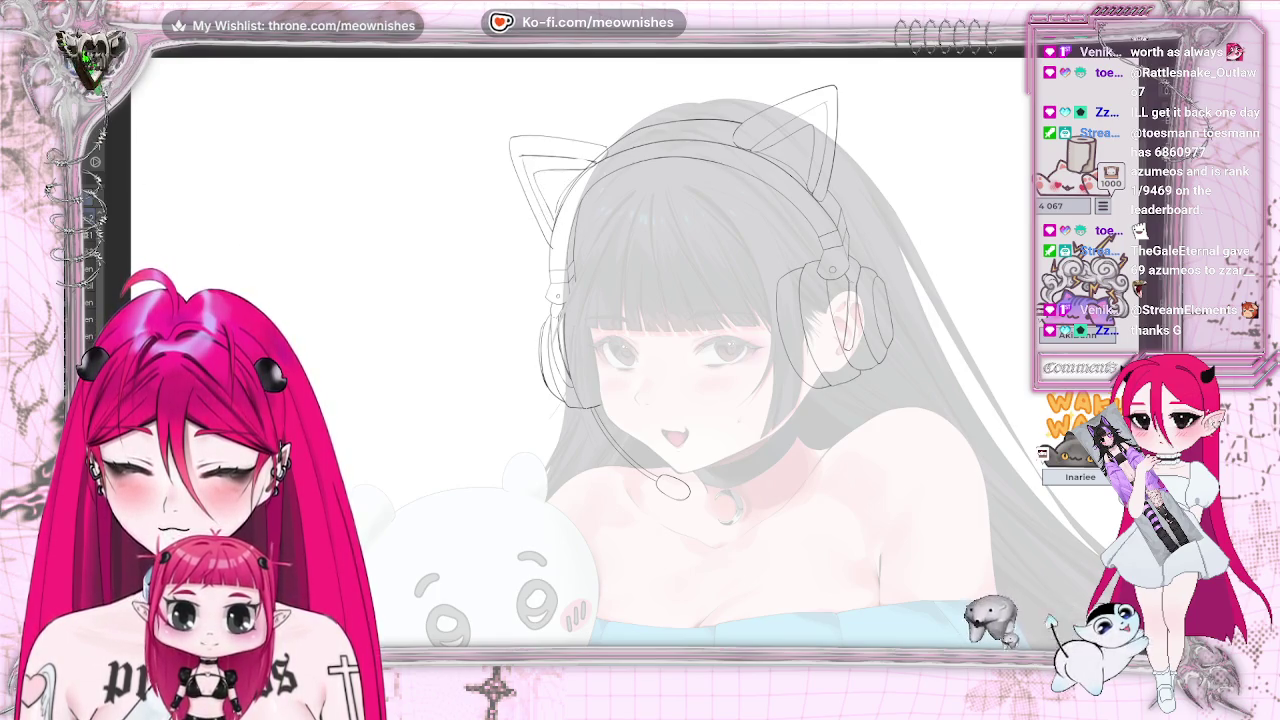
key("h")
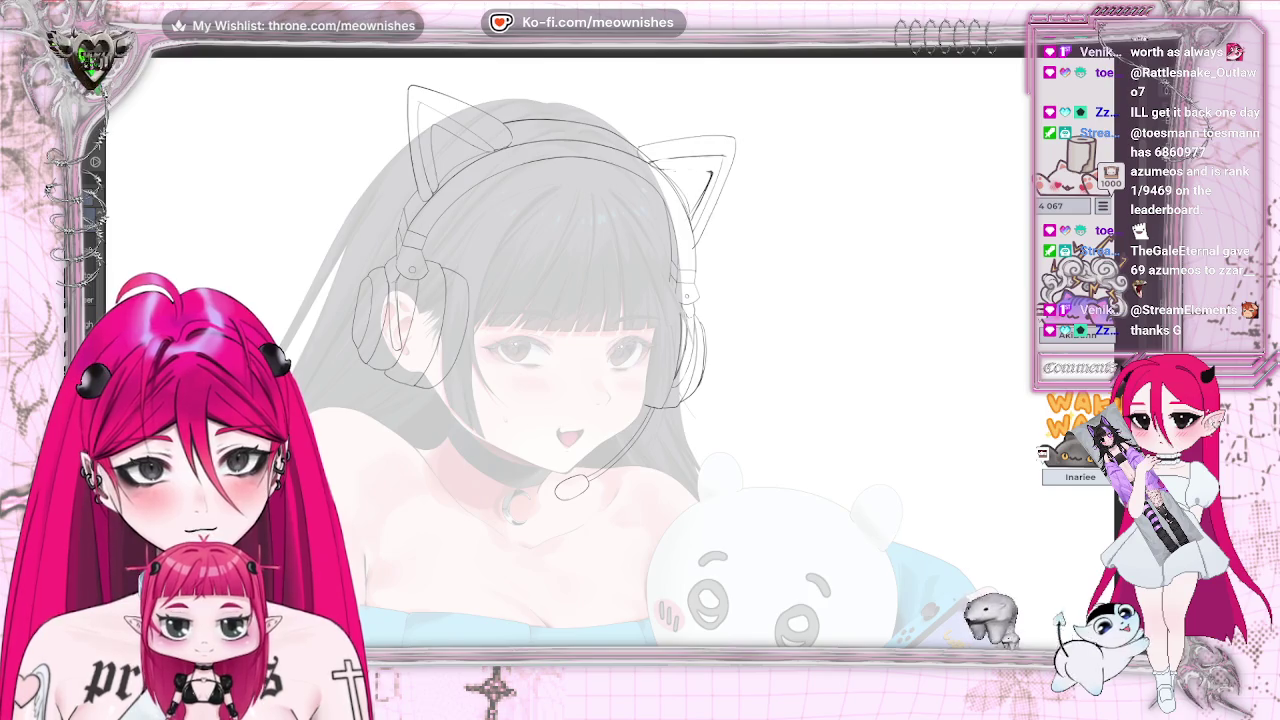
- Compare the drawing in a mirrored view, then put the right cat-ear sketch under free transform
scroll(670, 400, "down", 2)
scroll(670, 400, "down", 3)
scroll(630, 347, "up", 5)
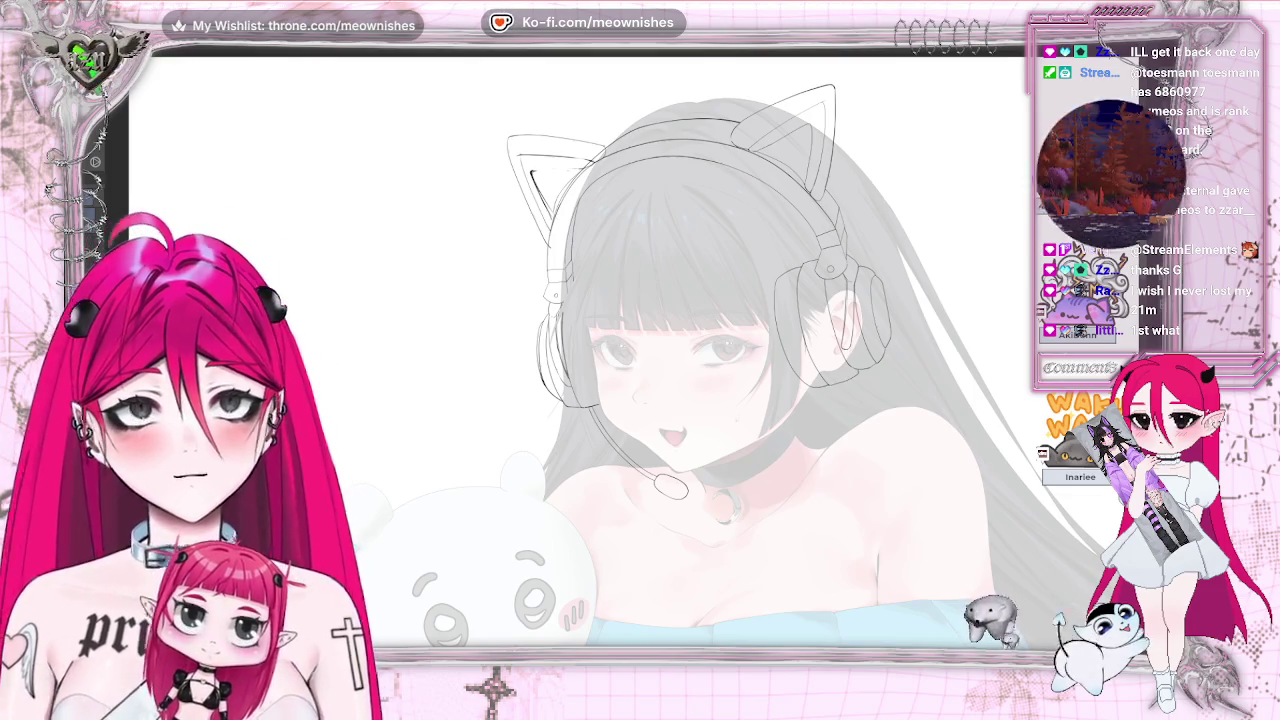
key("m")
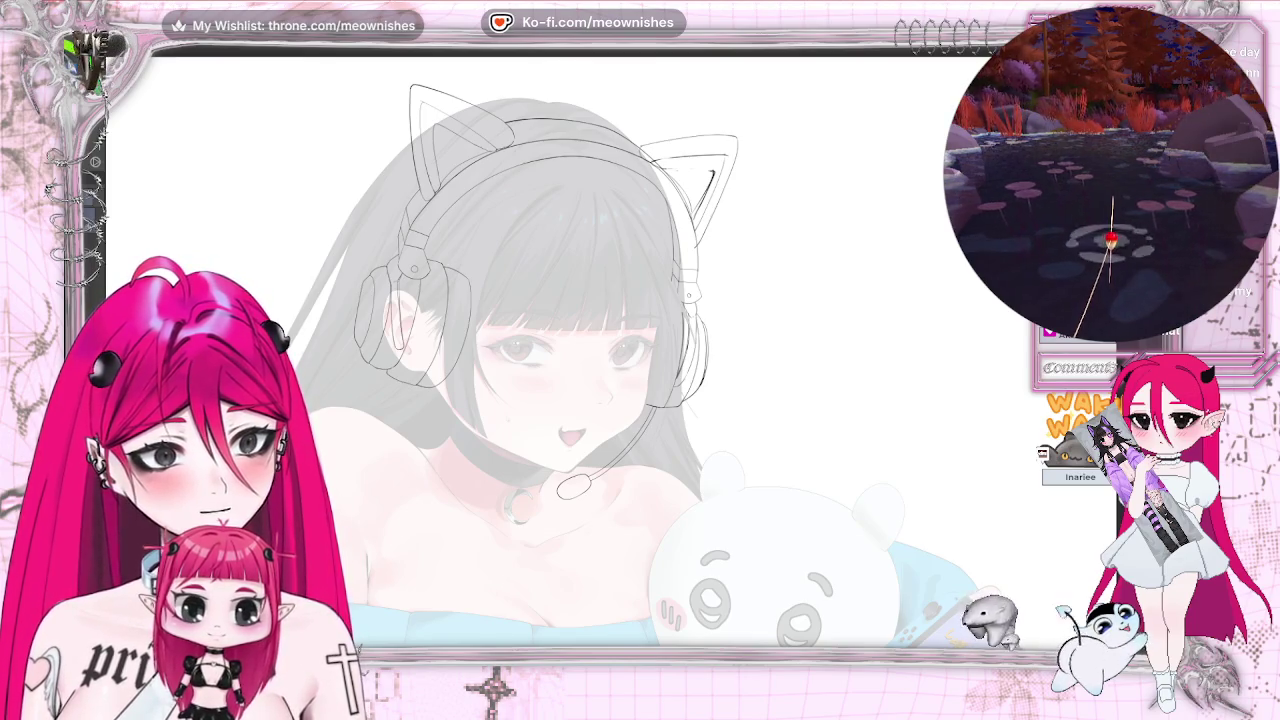
key("ctrl+t")
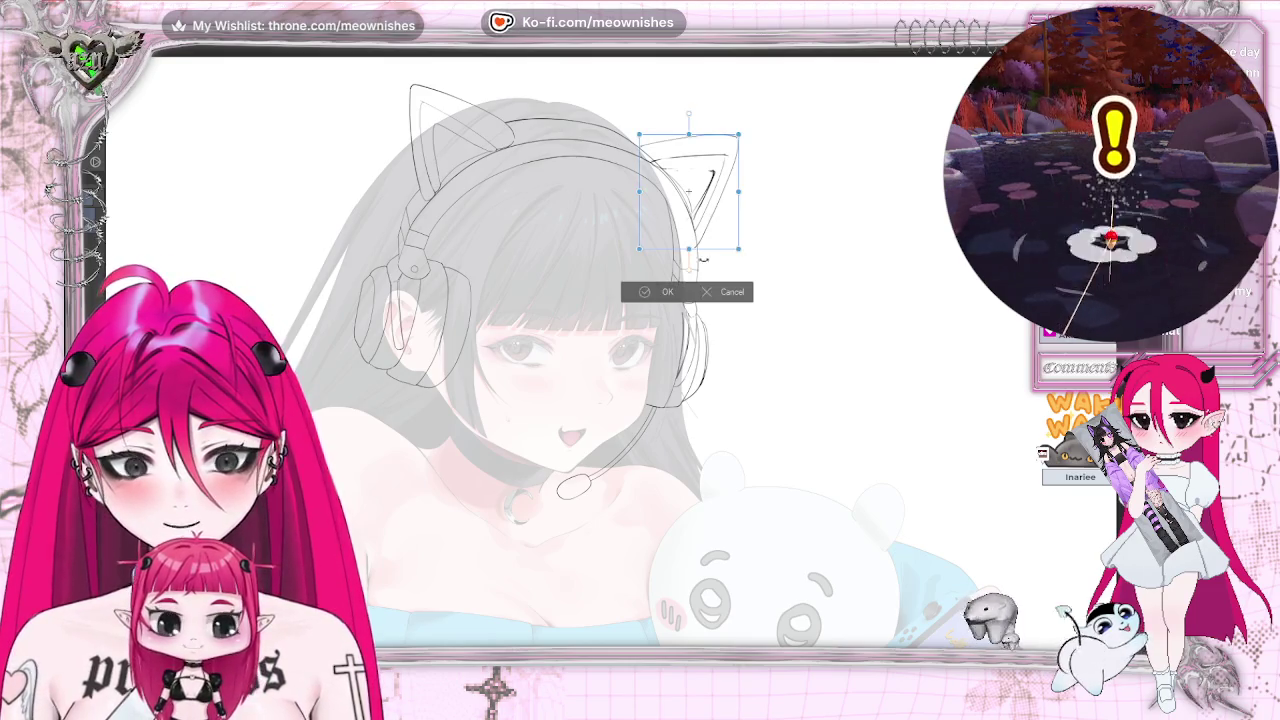
- Close the right cat-ear transform and review the drawing mirrored at different zoom levels
left_click(706, 294)
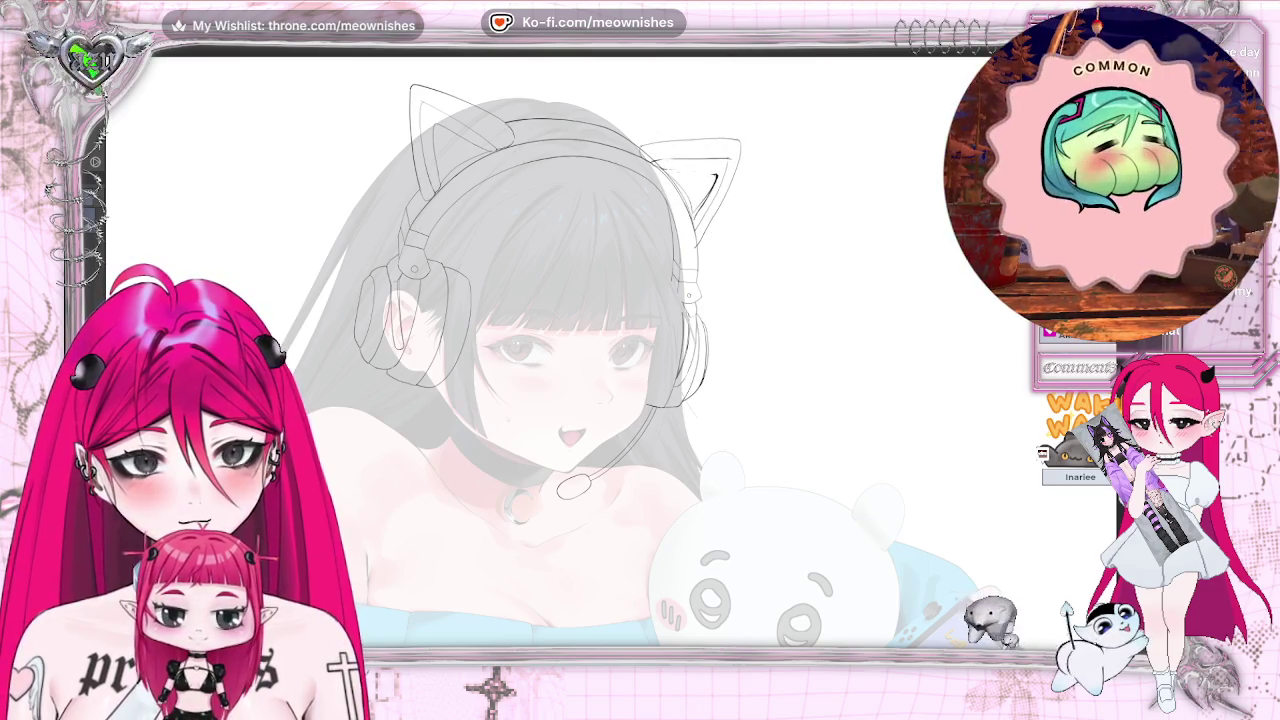
scroll(600, 350, "down", 5)
scroll(600, 350, "up", 5)
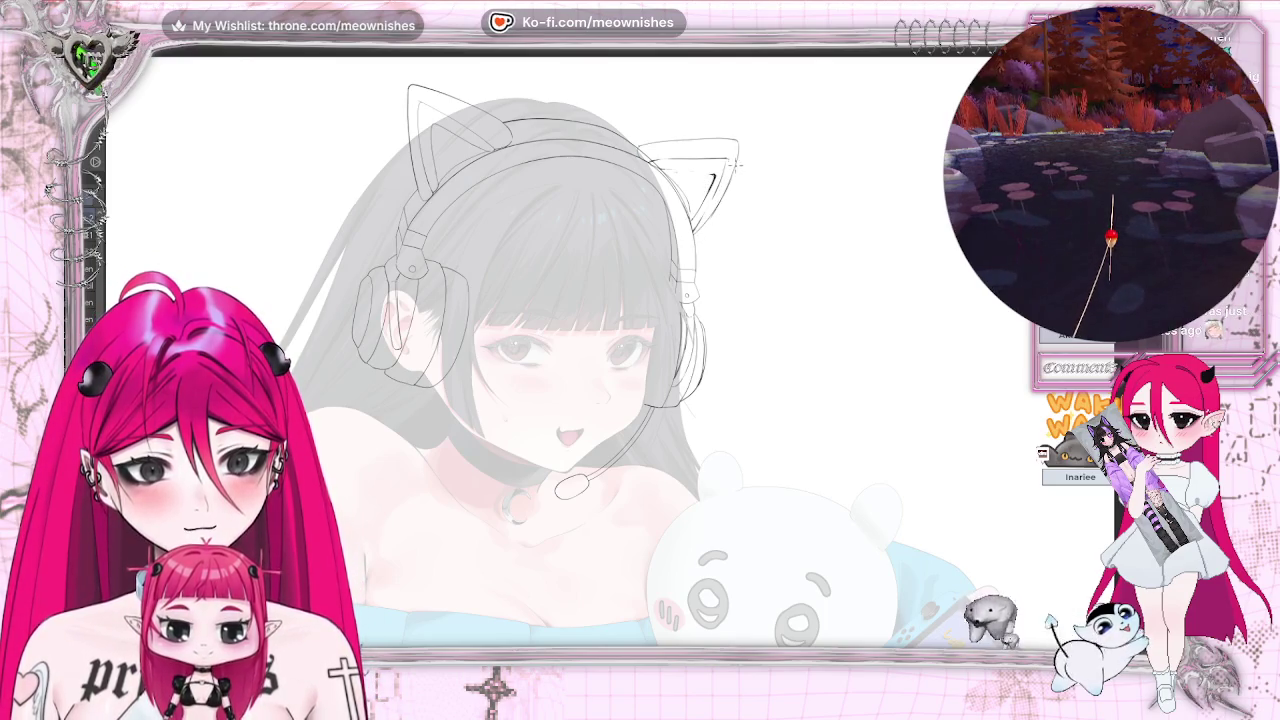
key("h")
key("h")
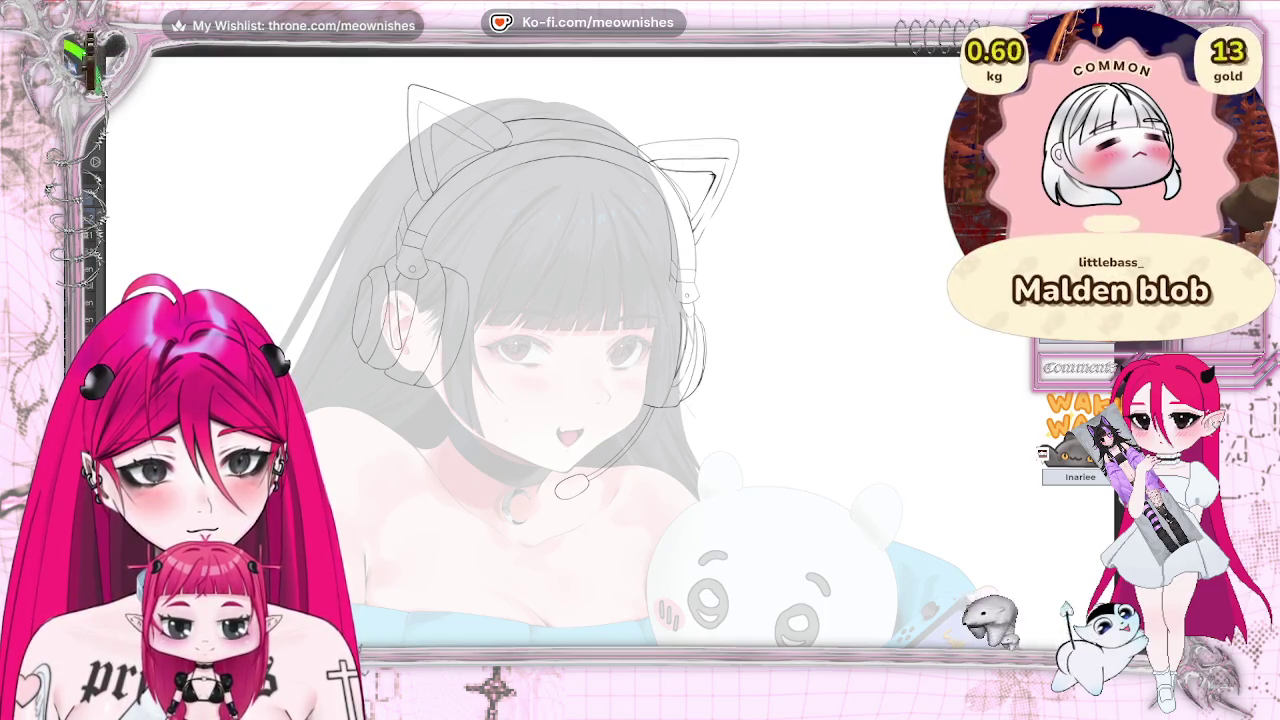
scroll(625, 355, "up", 2)
scroll(625, 355, "up", 1)
scroll(655, 366, "down", 2)
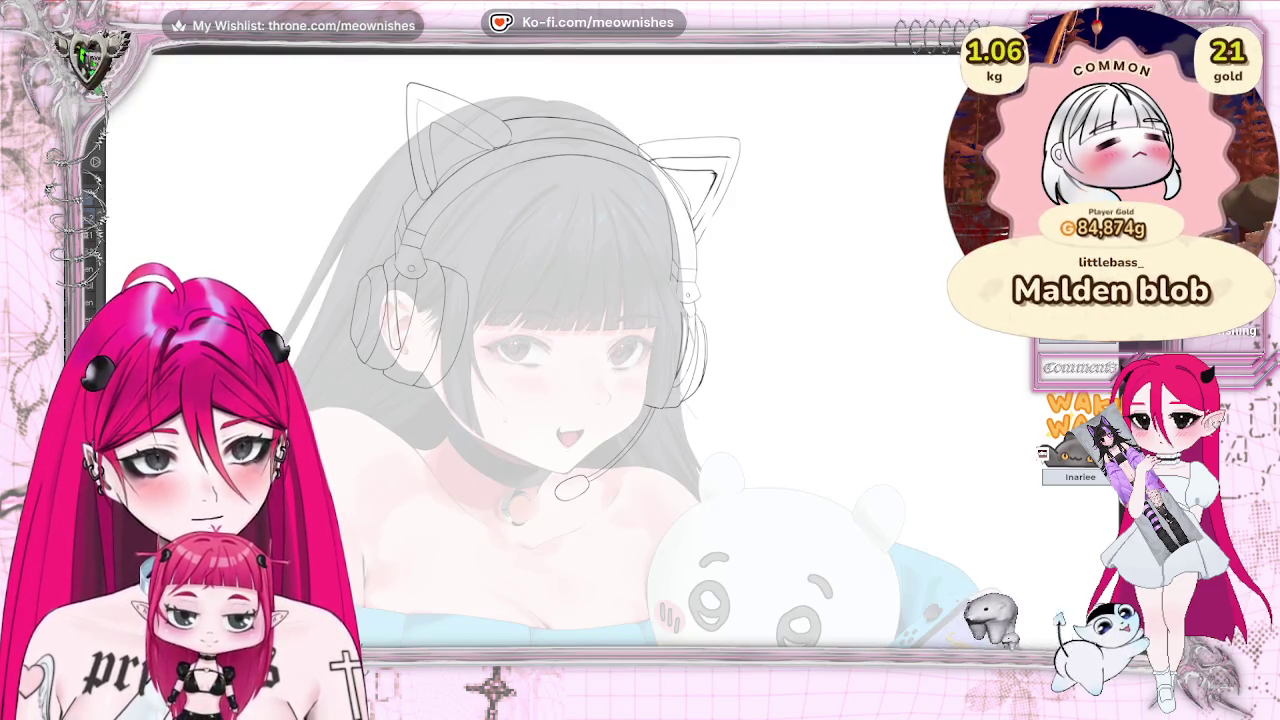
scroll(555, 385, "down", 1)
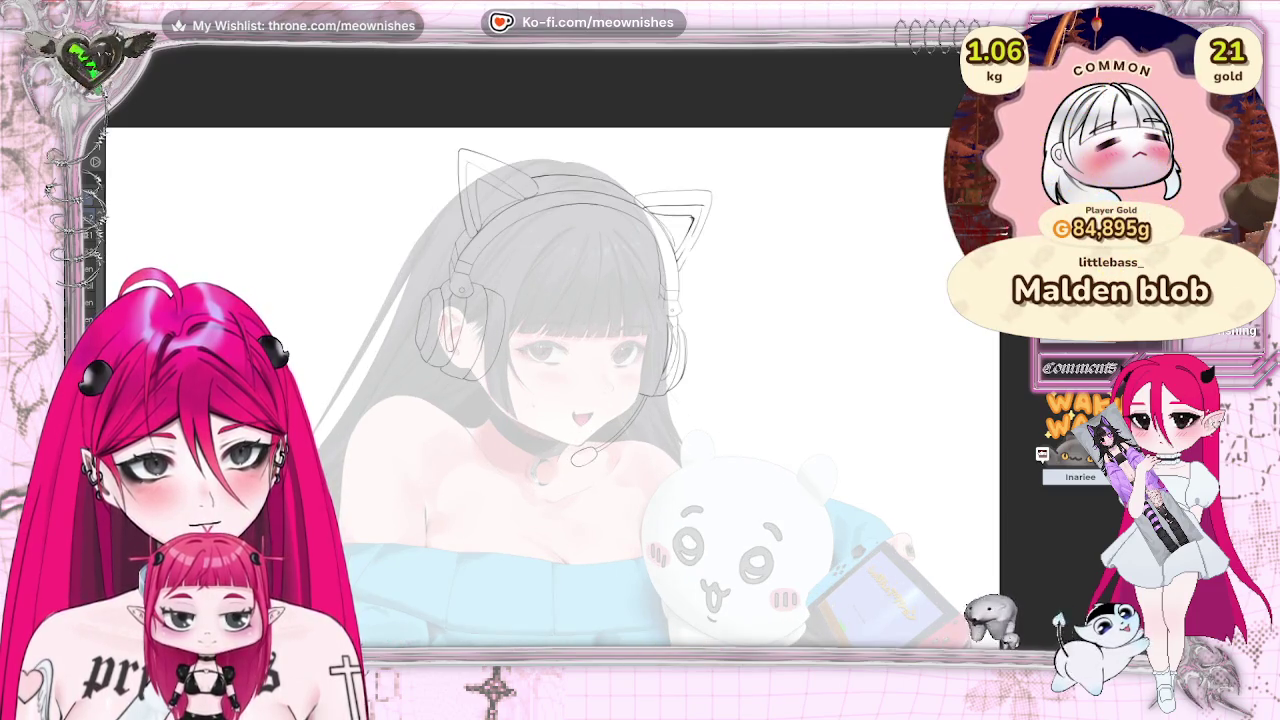
scroll(550, 385, "down", 1)
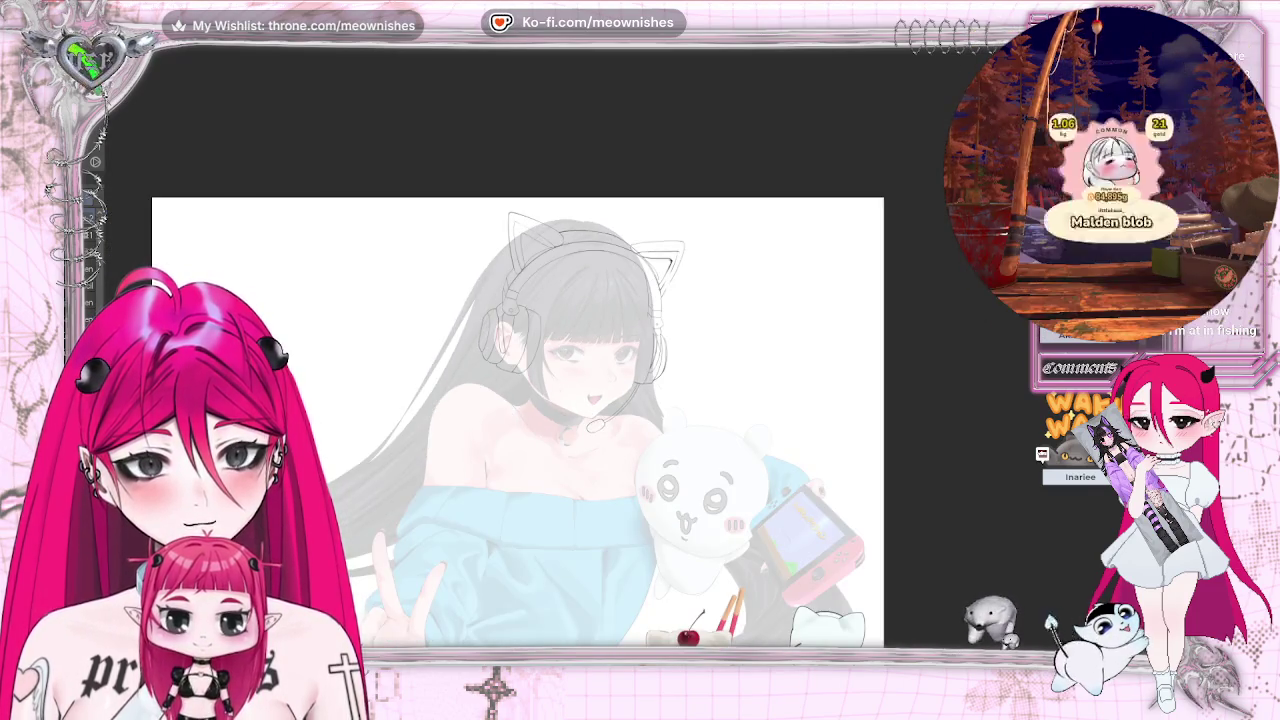
key("h")
key("h")
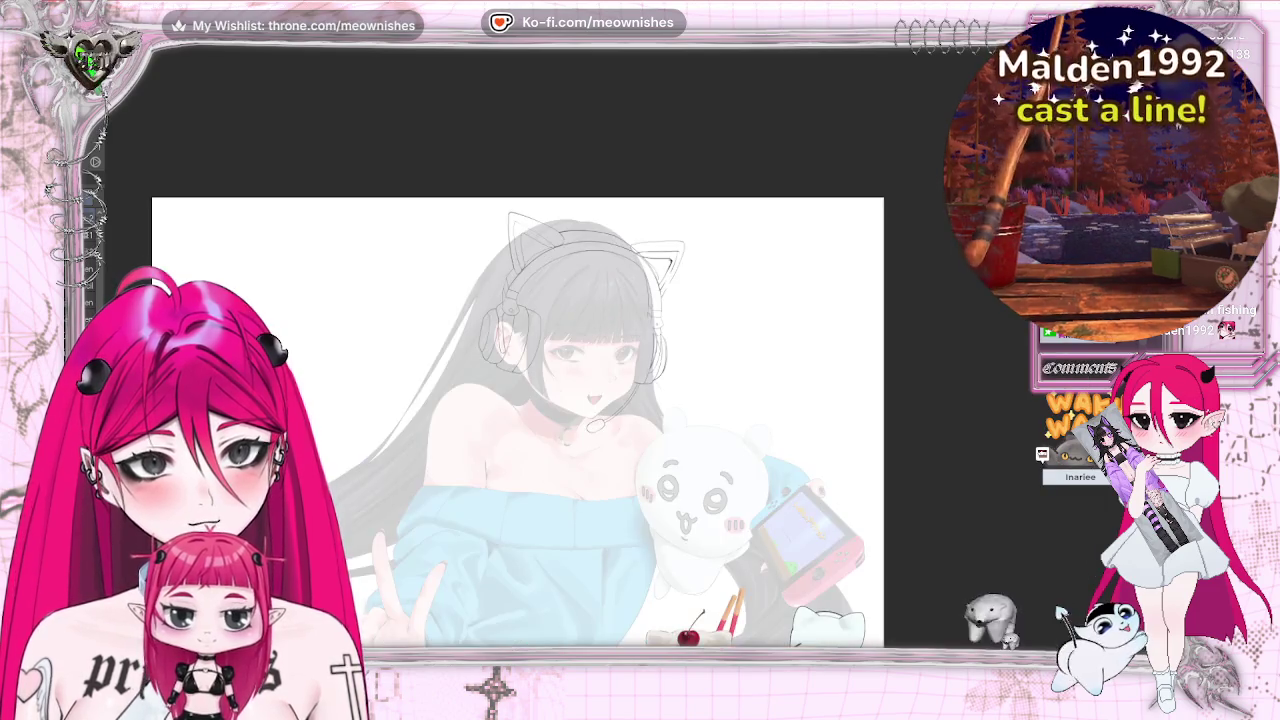
scroll(660, 350, "up", 2)
scroll(640, 350, "up", 1)
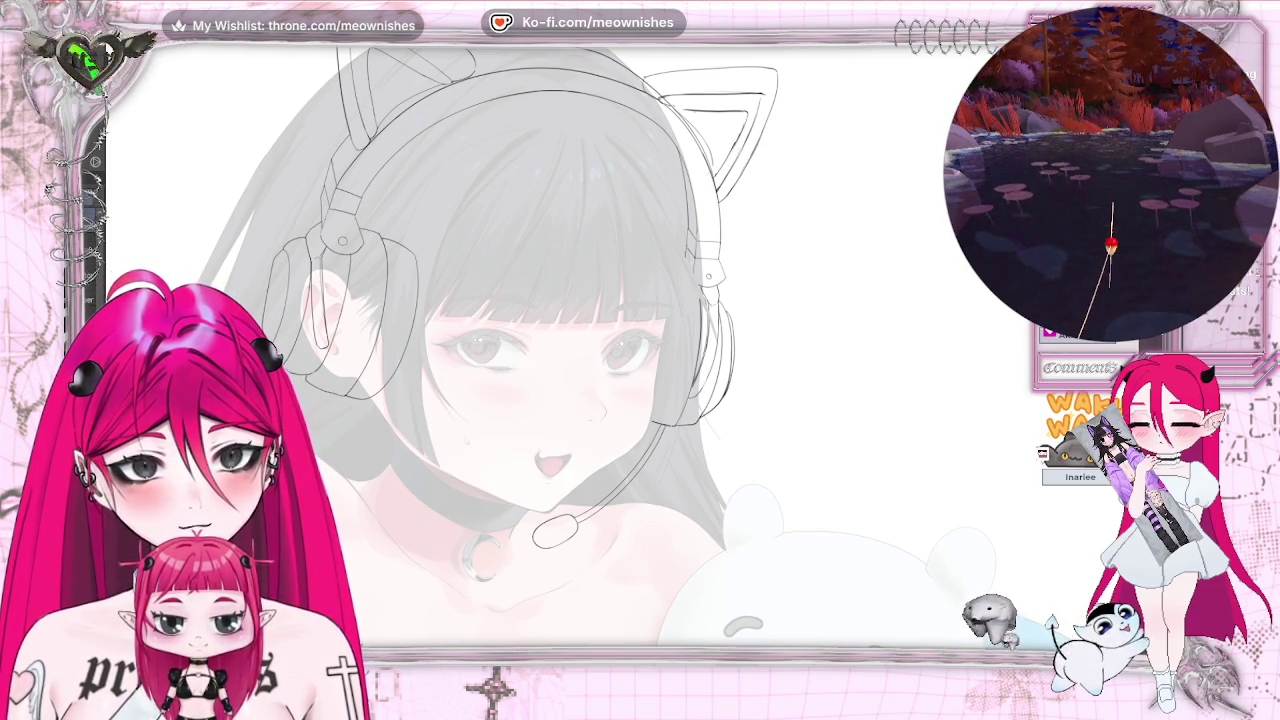
key("ctrl+0")
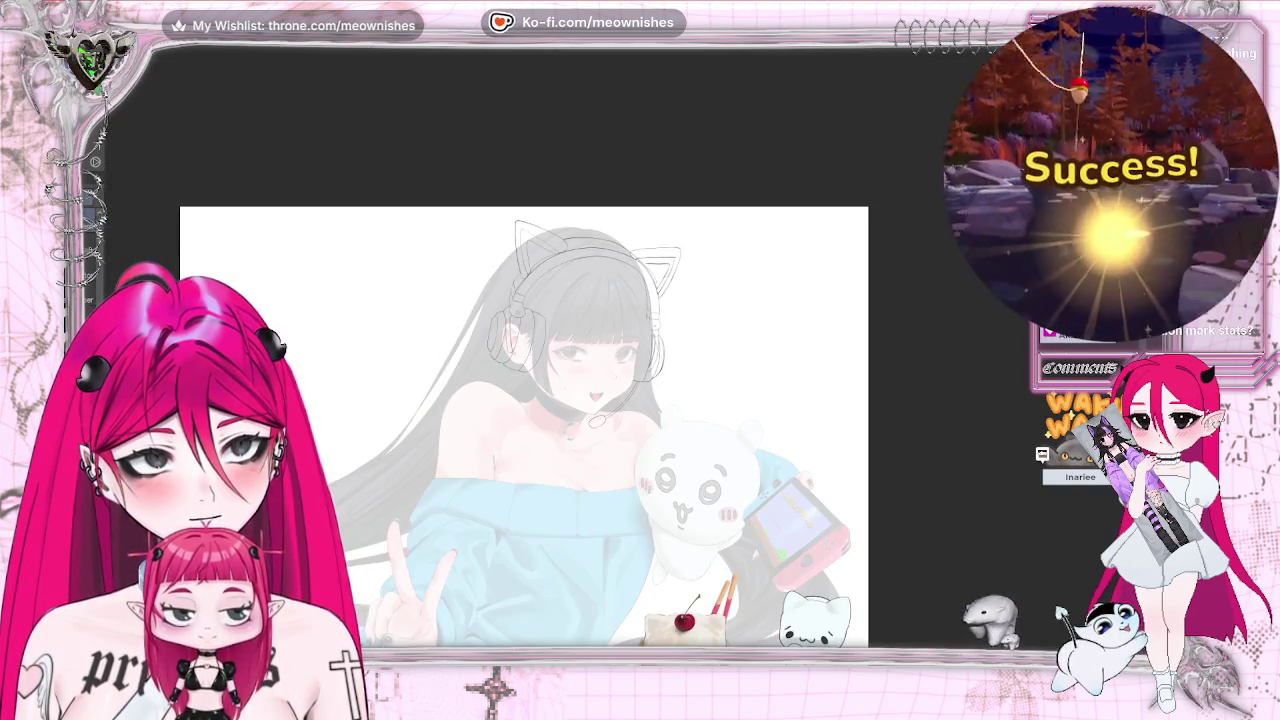
key("ctrl+plus")
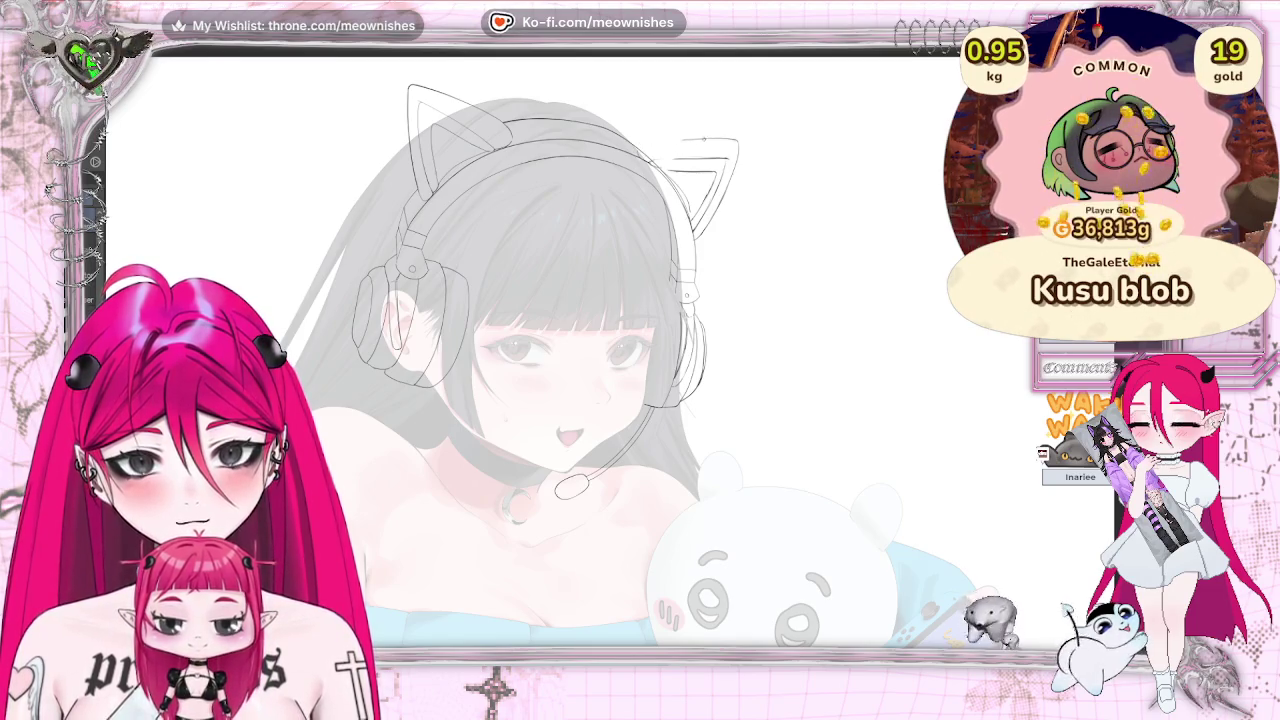
left_click_drag(640, 148, 741, 139)
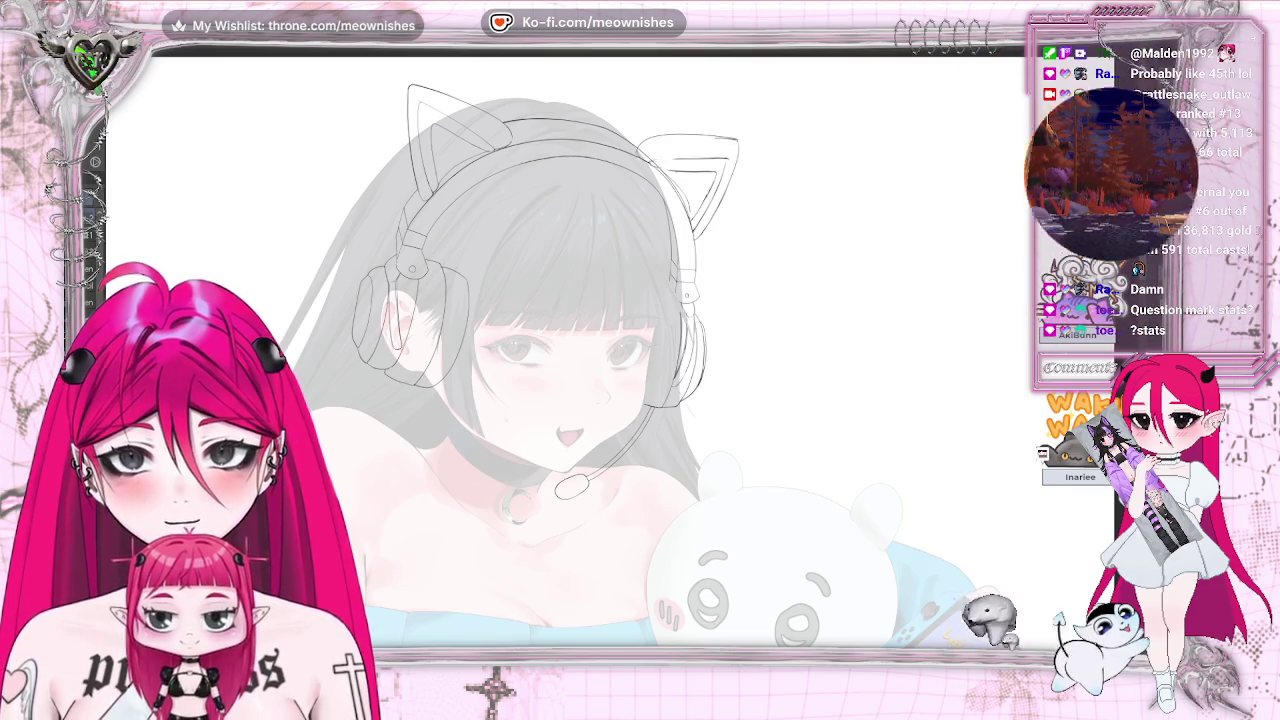
key("ctrl+z")
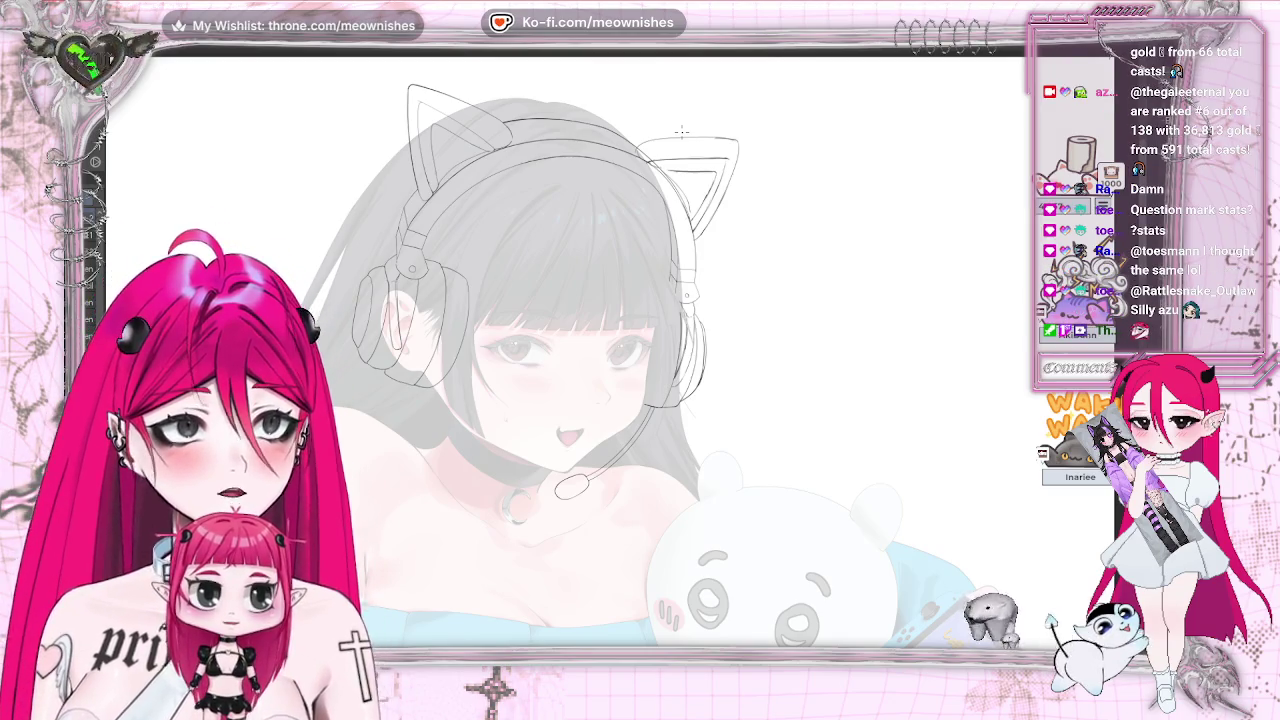
key("ctrl+0")
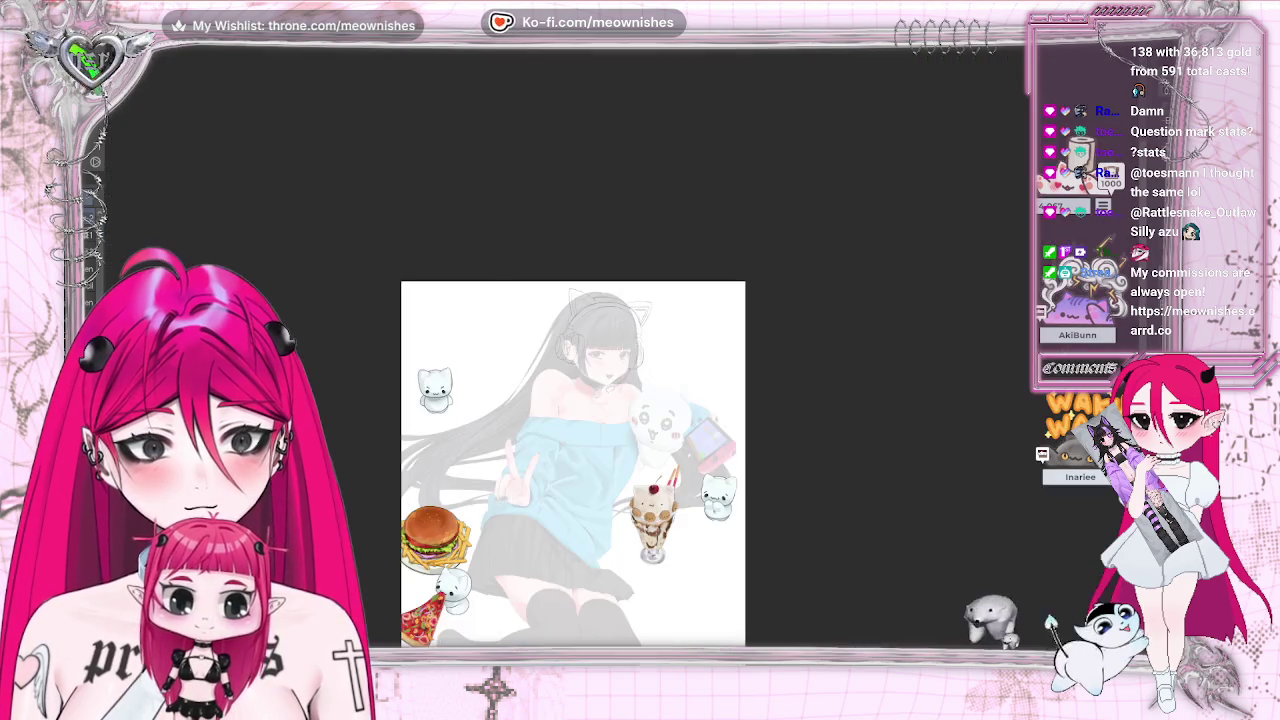
key("ctrl+alt+0")
key("ctrl+minus")
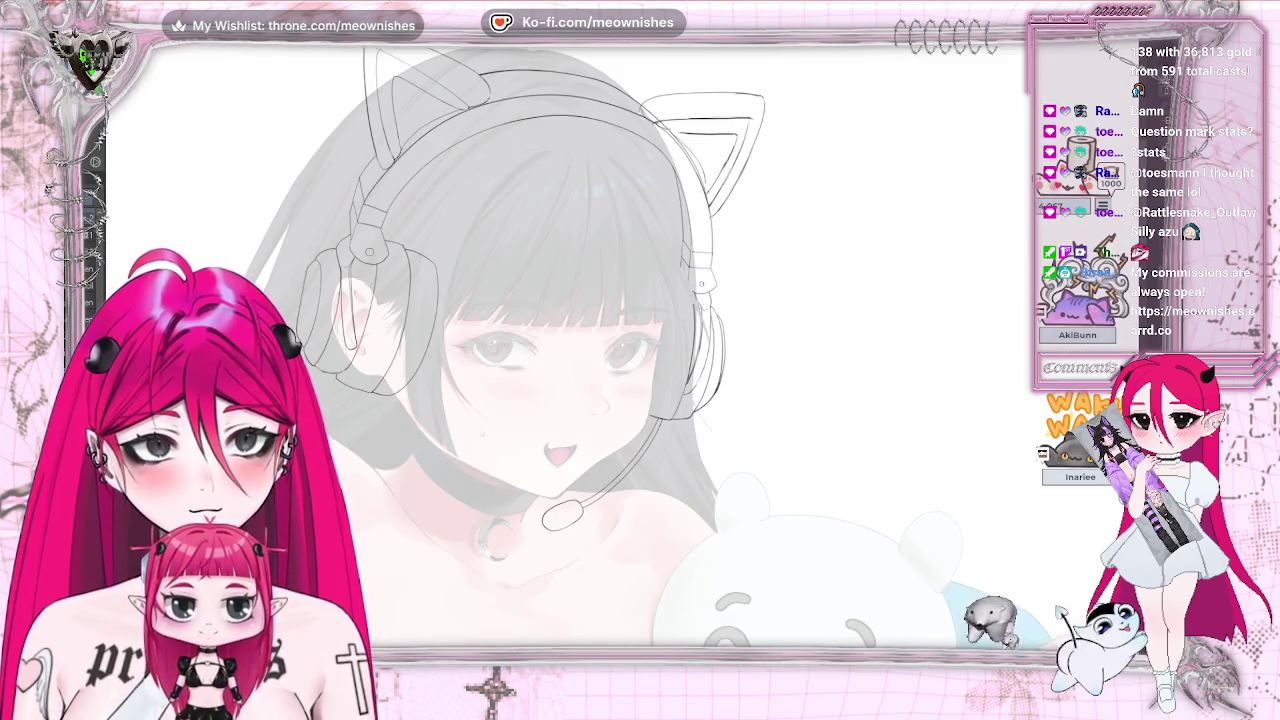
key("v")
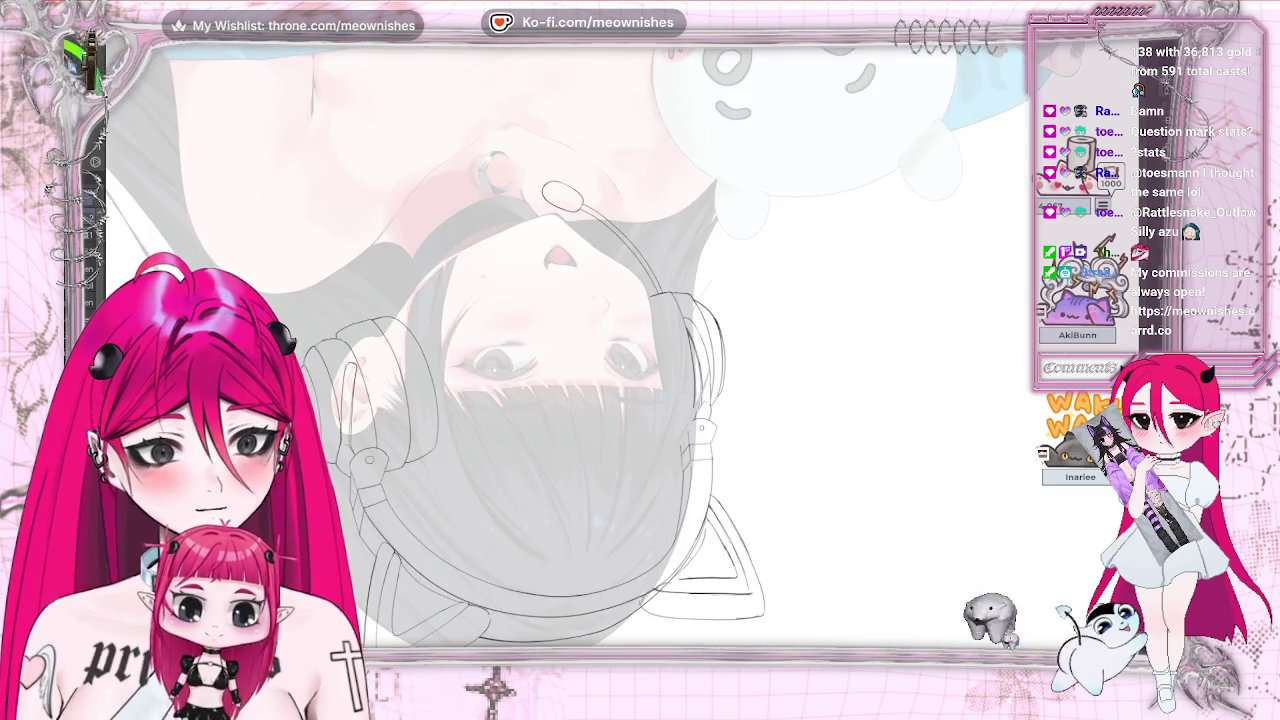
key("v")
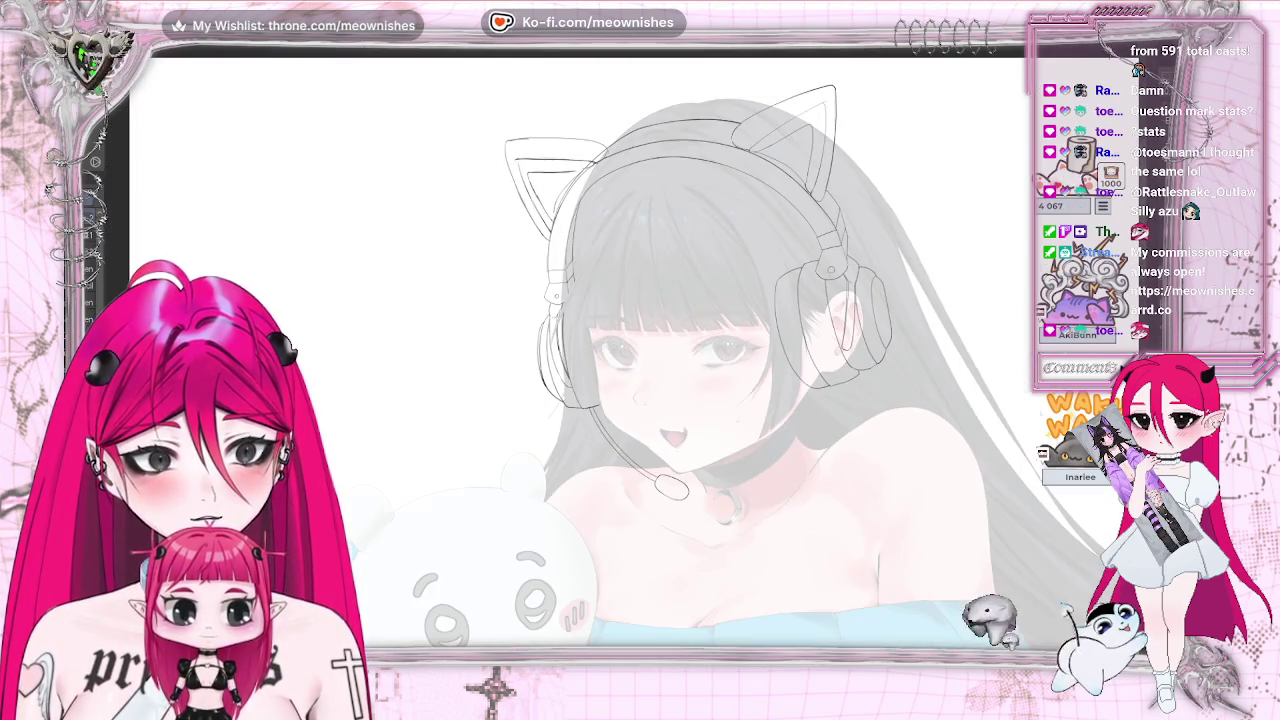
key("h")
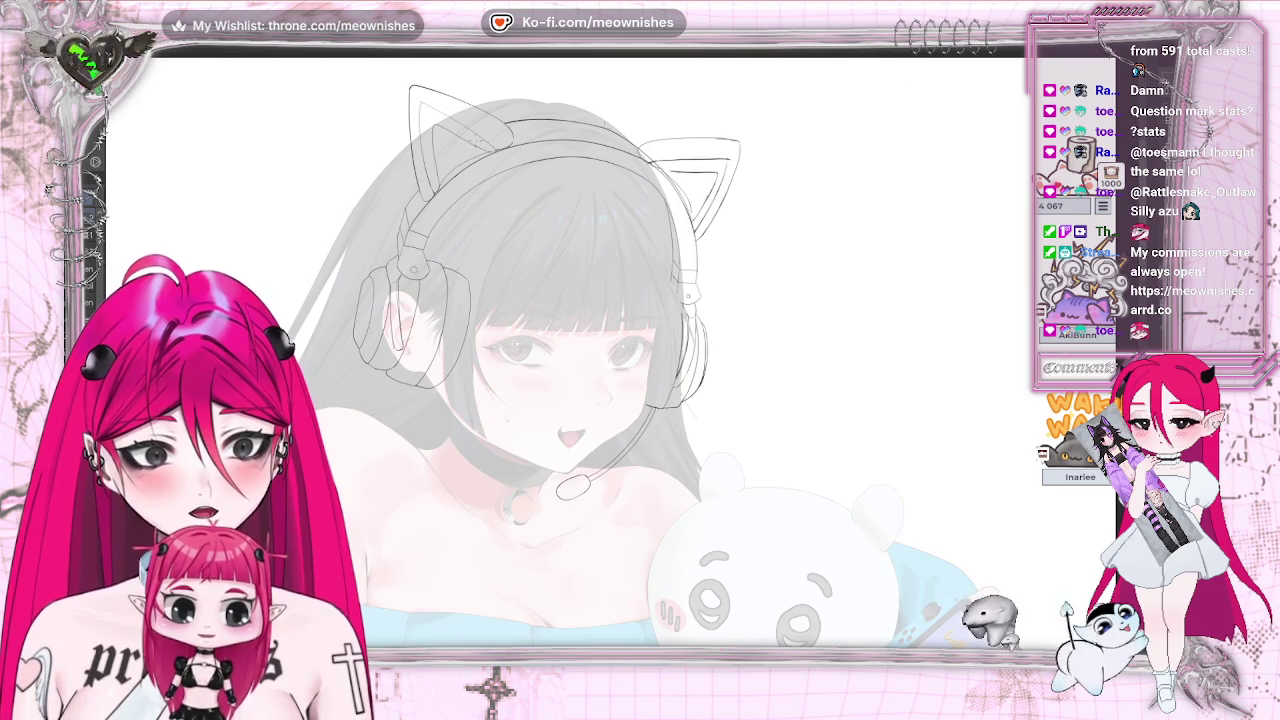
left_click_drag(781, 242, 690, 76)
key("ctrl+t")
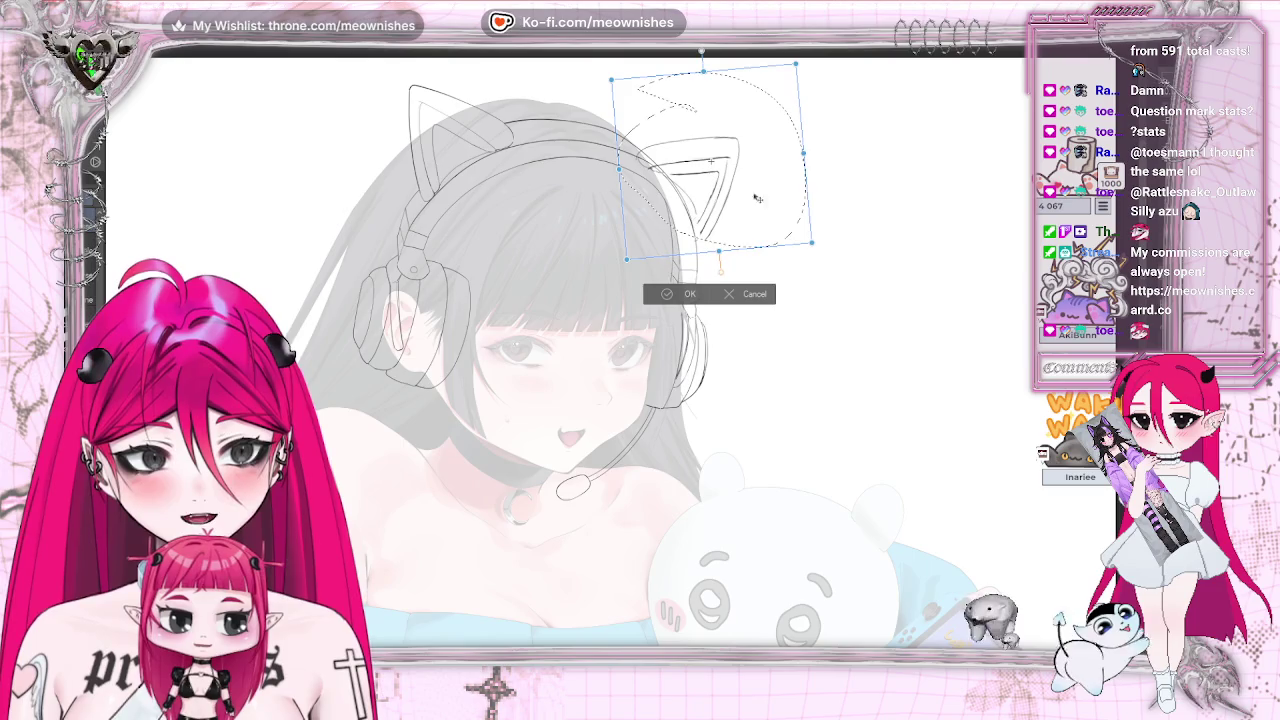
- Apply the right cat-ear transform, clear the selection, and check the linework mirrored and zoomed
left_click(689, 293)
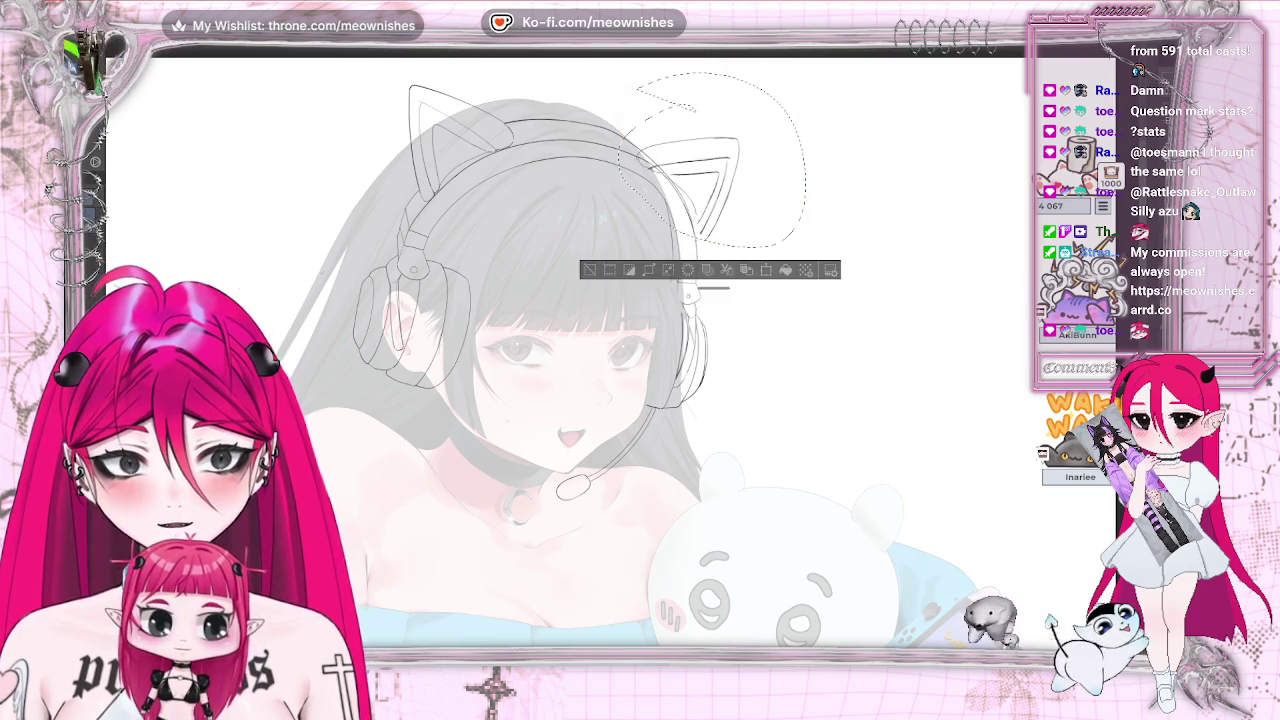
left_click(588, 271)
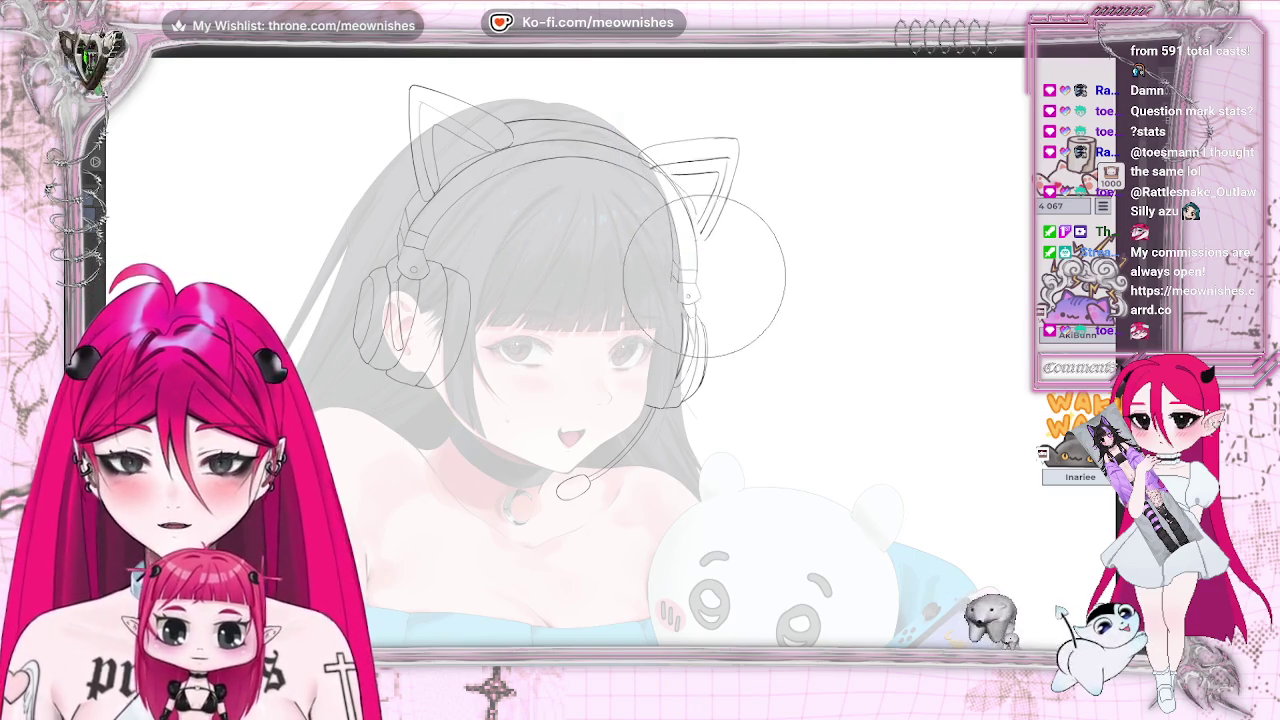
key("h")
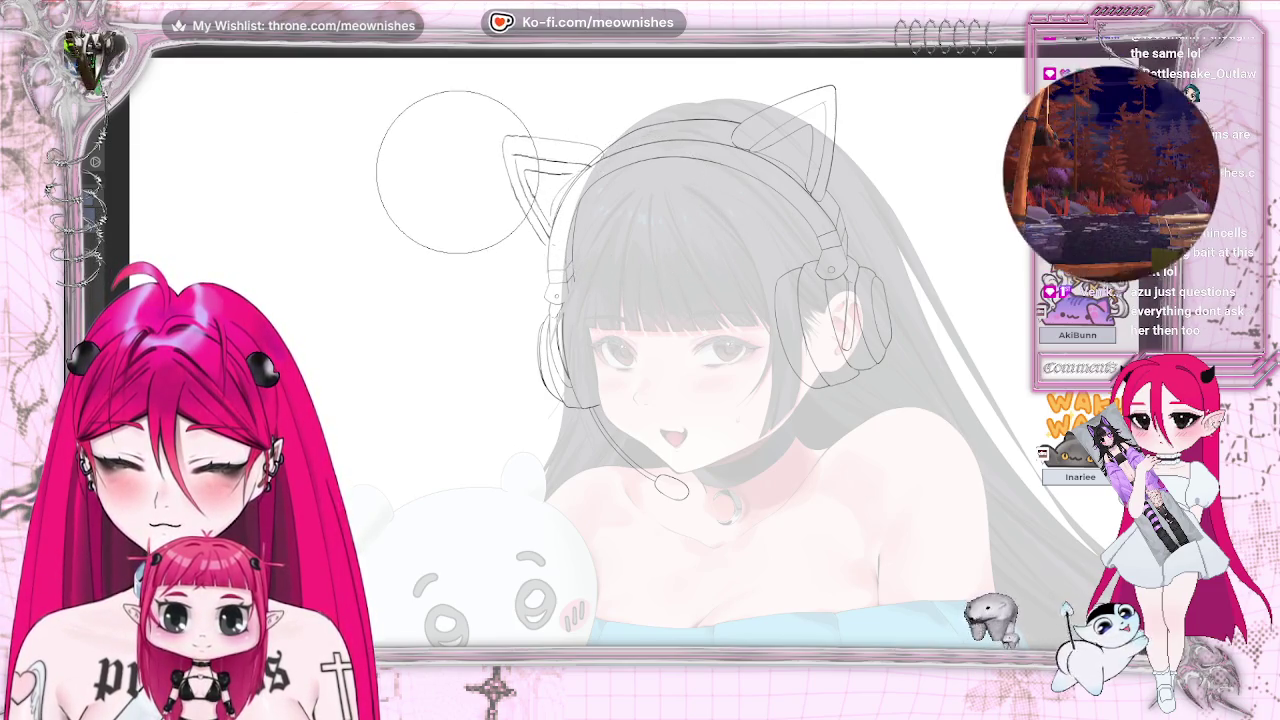
key("ctrl+minus")
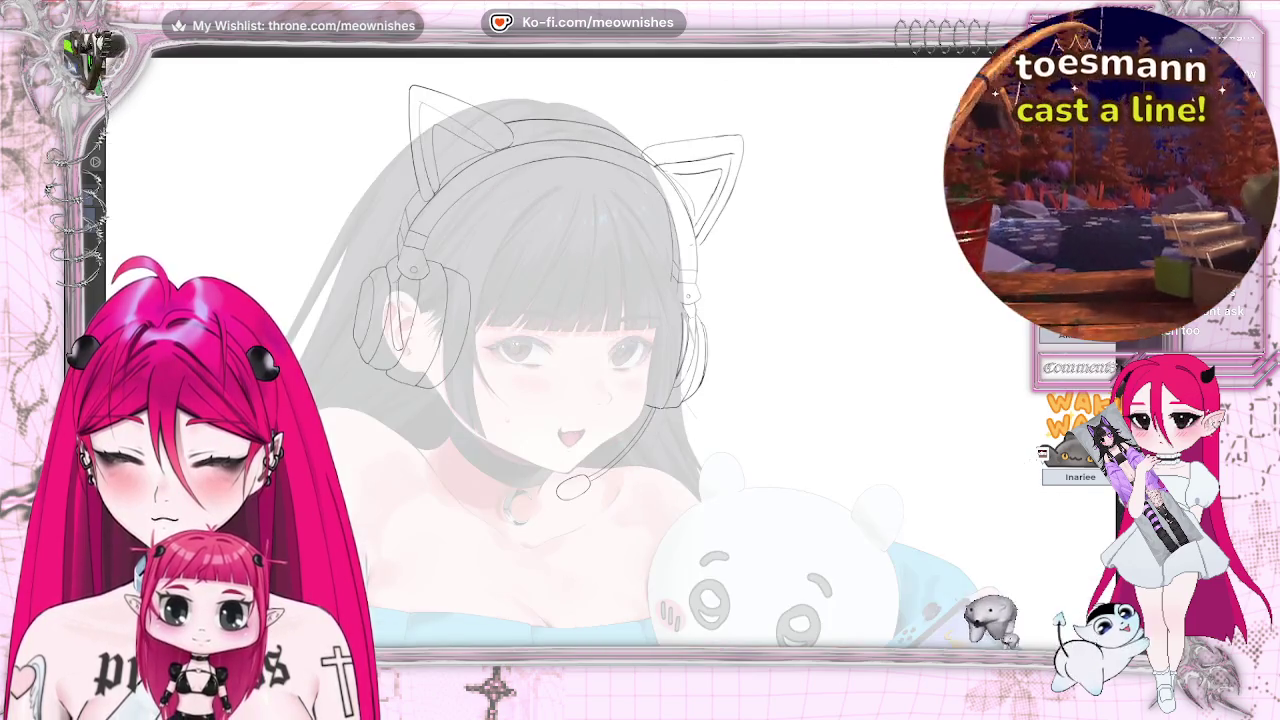
key("ctrl+0")
key("ctrl+plus")
key("ctrl+plus")
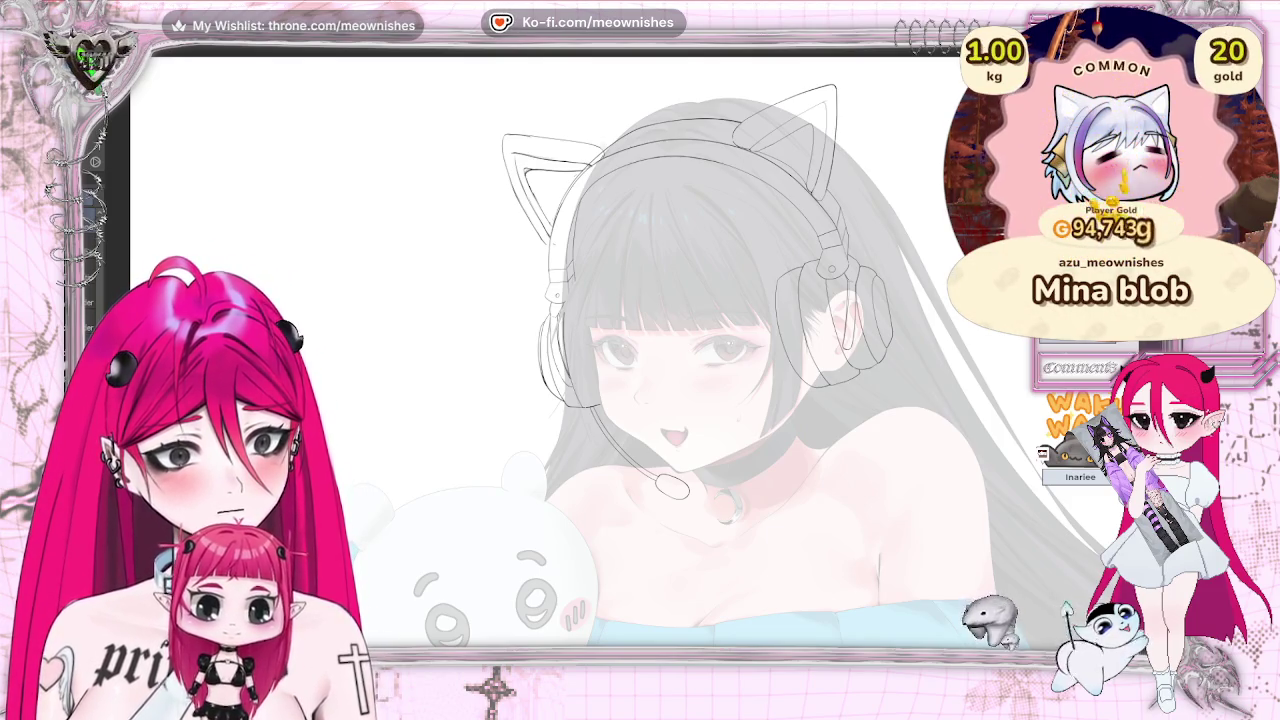
key("m")
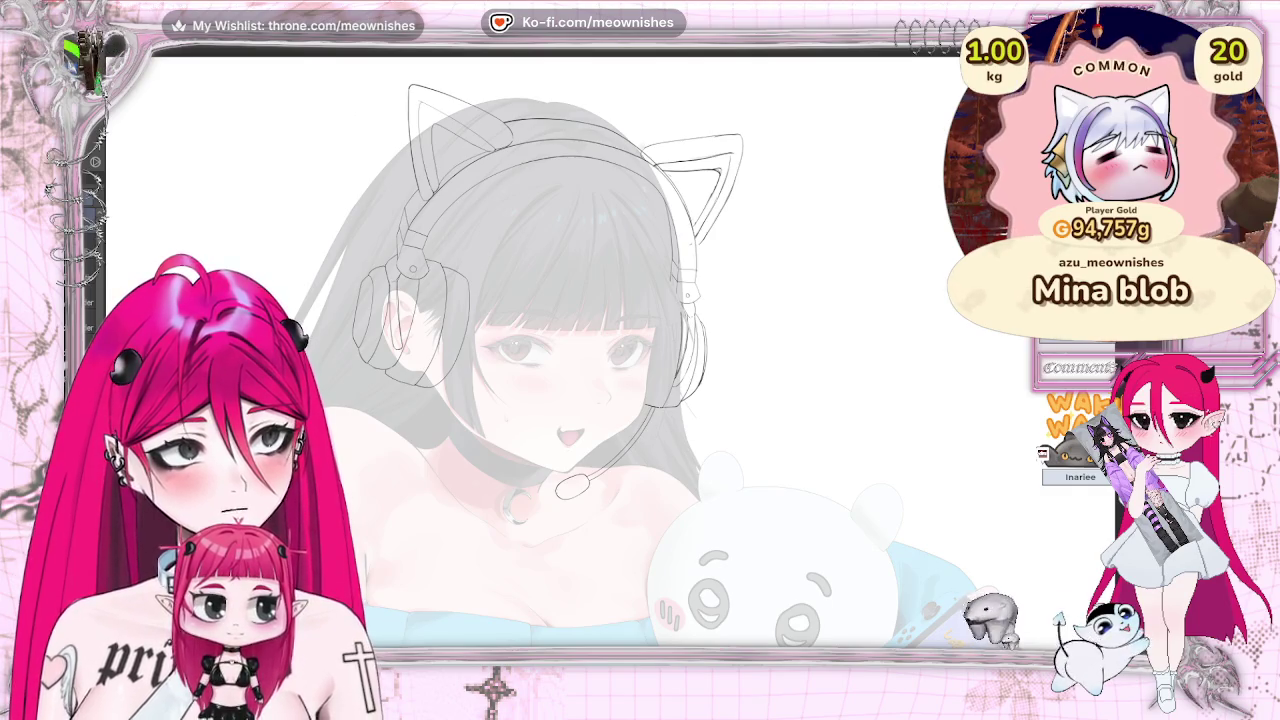
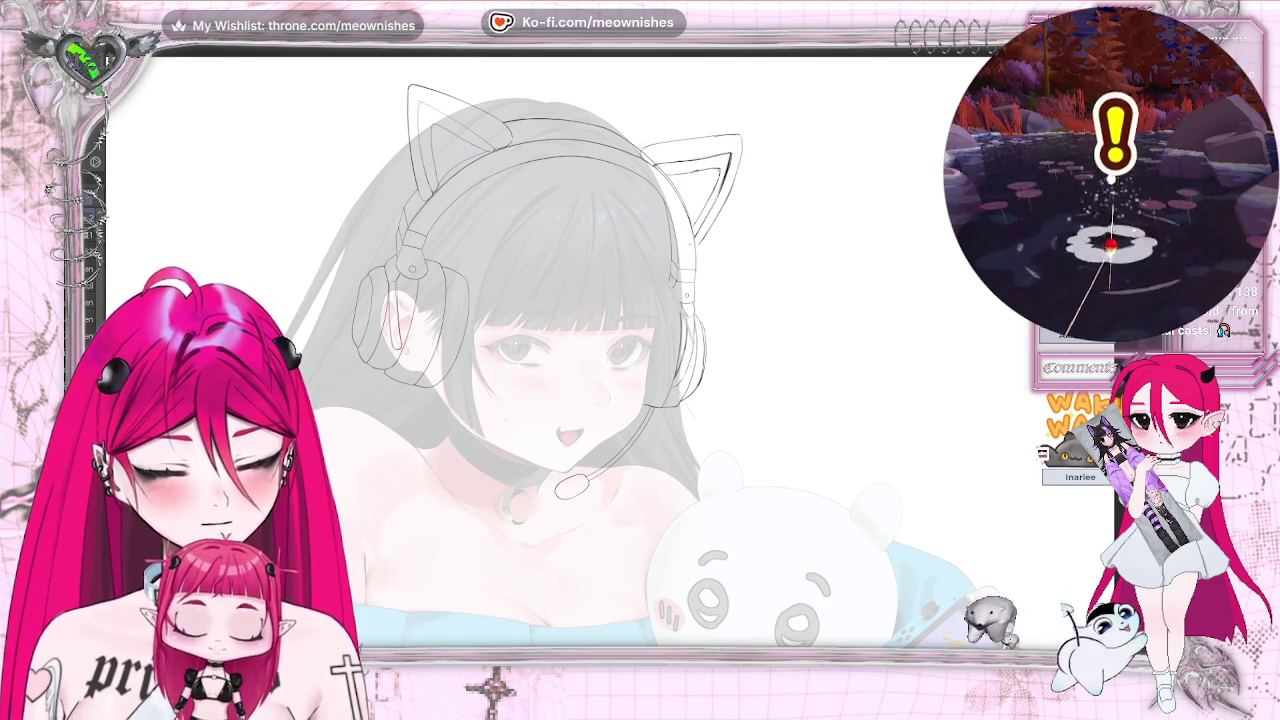
- Scroll around the canvas and mirror the view to check the drawing, then mirror it back
scroll(630, 340, "down", 3)
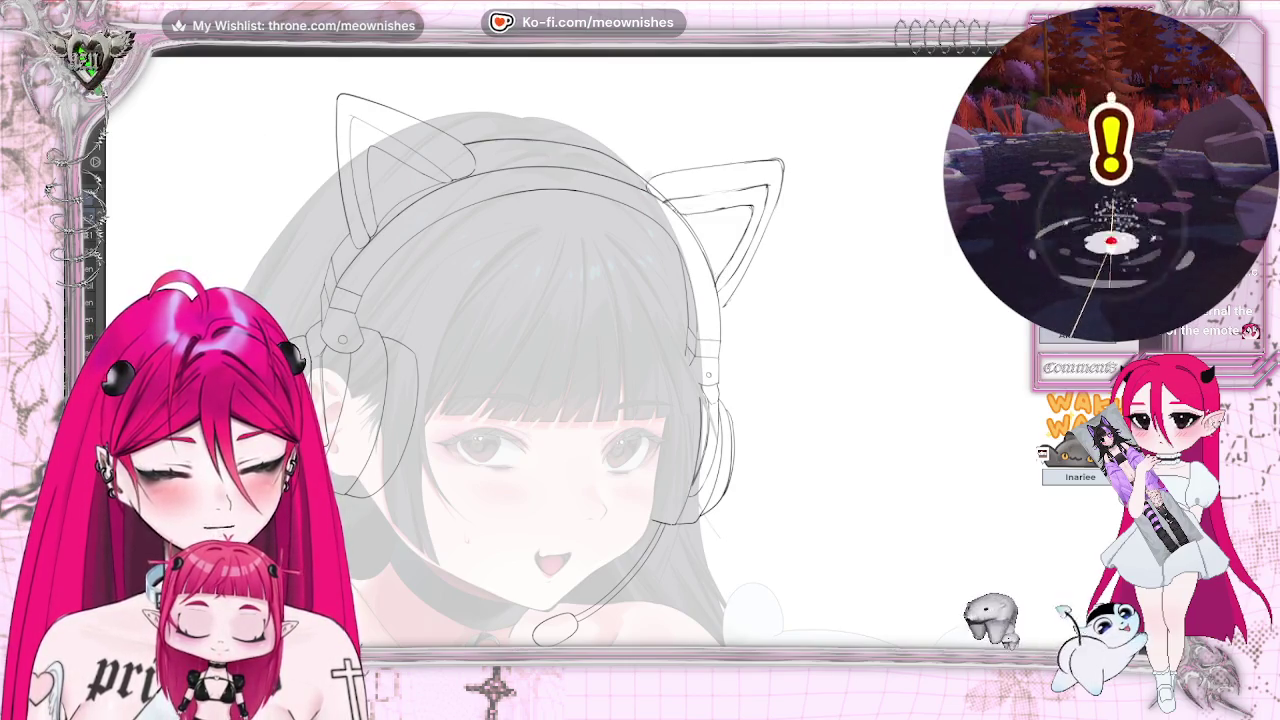
scroll(620, 350, "down", 3)
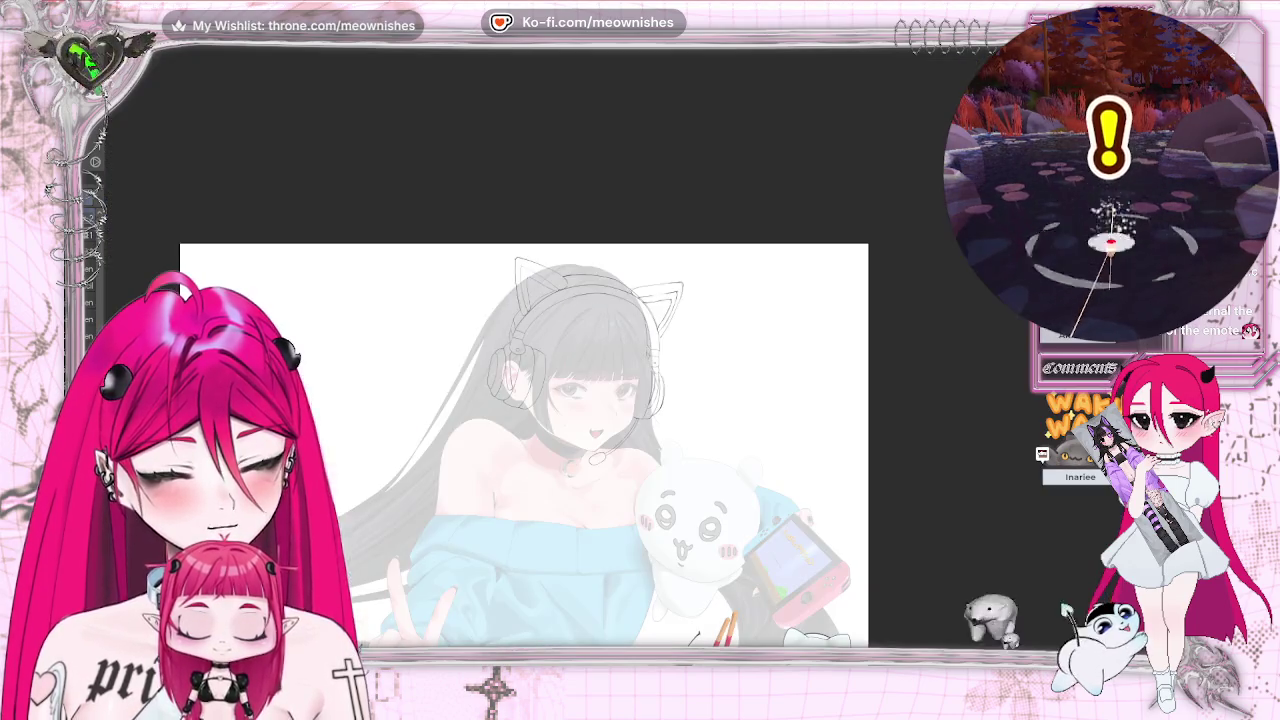
scroll(611, 359, "up", 3)
scroll(611, 359, "up", 1)
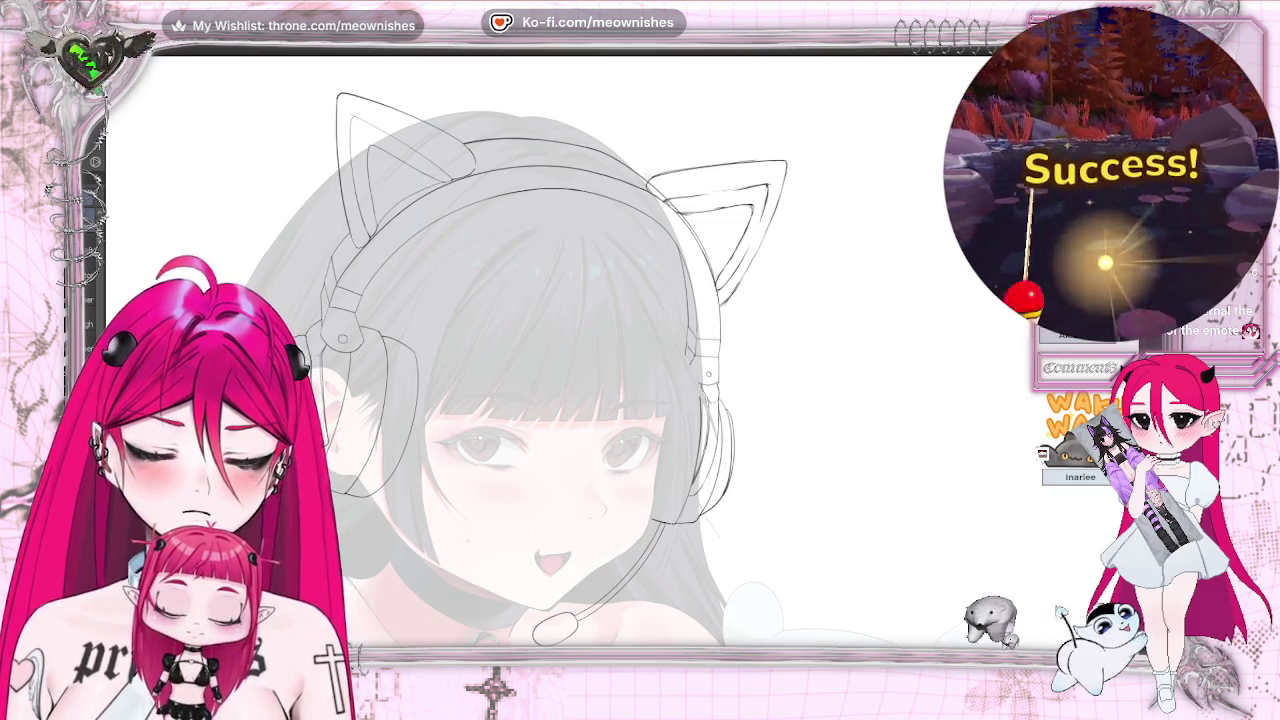
scroll(560, 350, "down", 5)
scroll(520, 440, "left", 3)
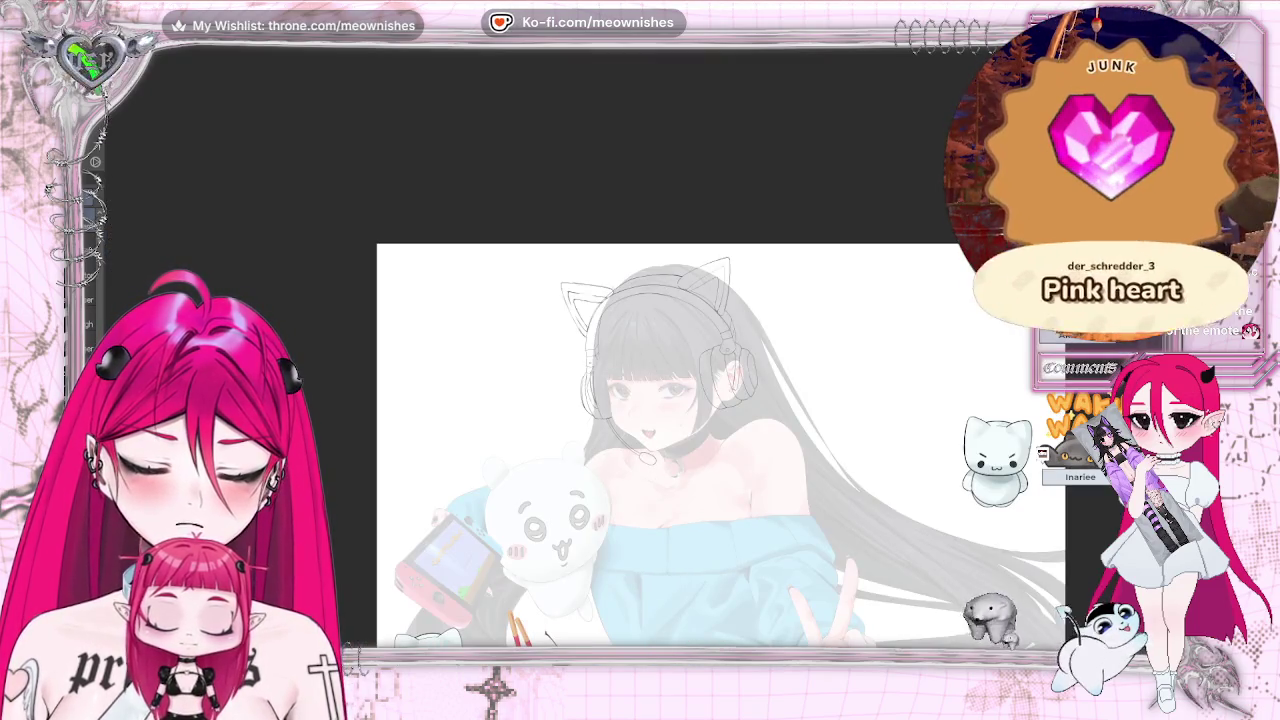
key("m")
scroll(620, 320, "up", 3)
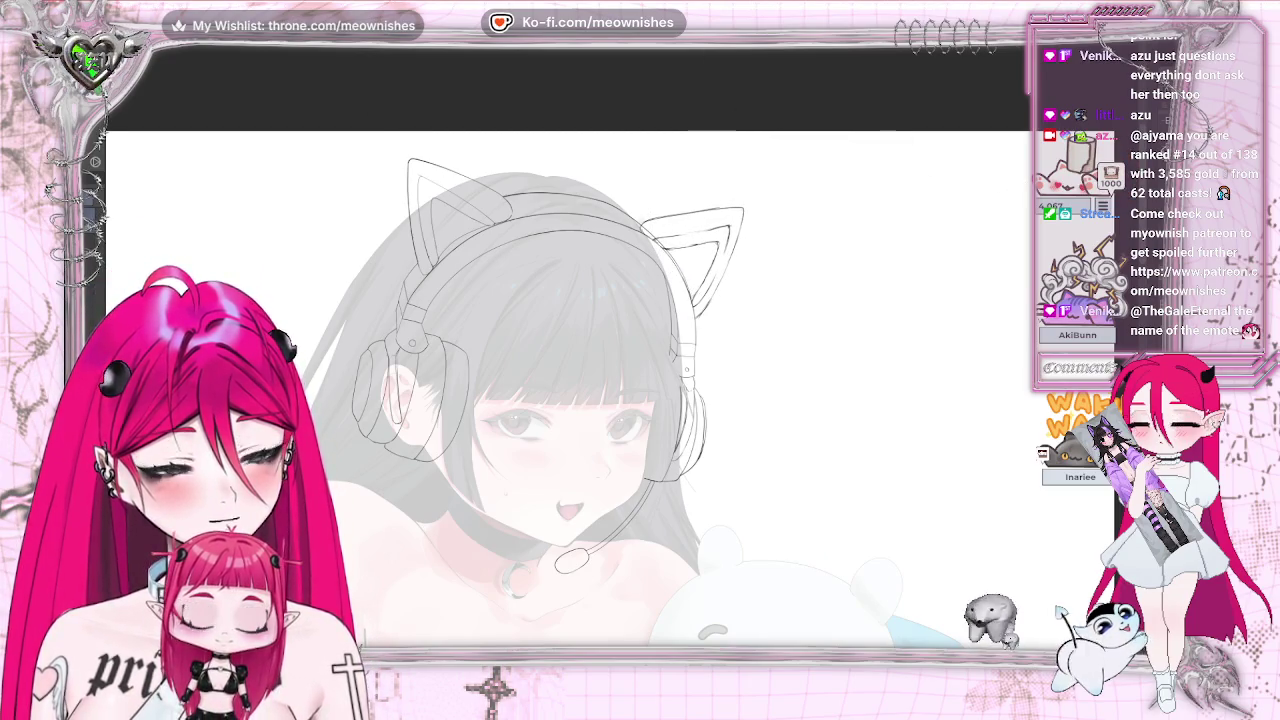
key("m")
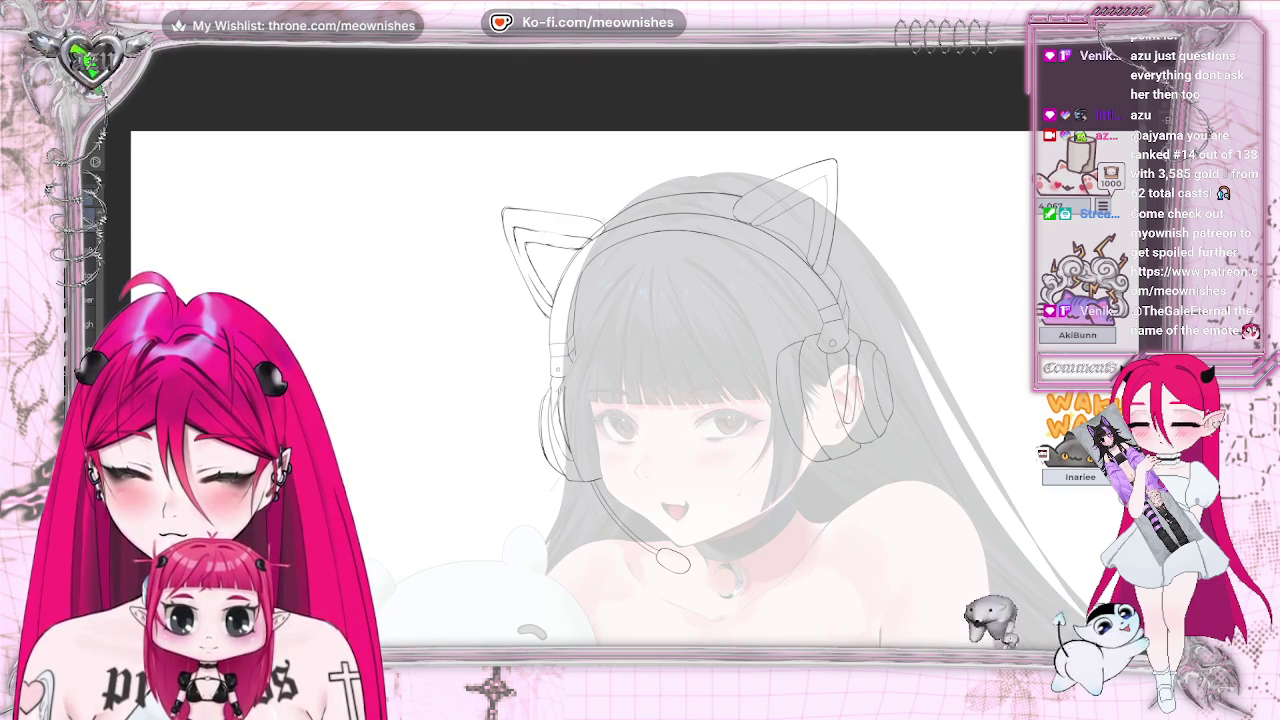
- Flip the view horizontally, tilt it slightly counter-clockwise, mirror it, then straighten it
key("h")
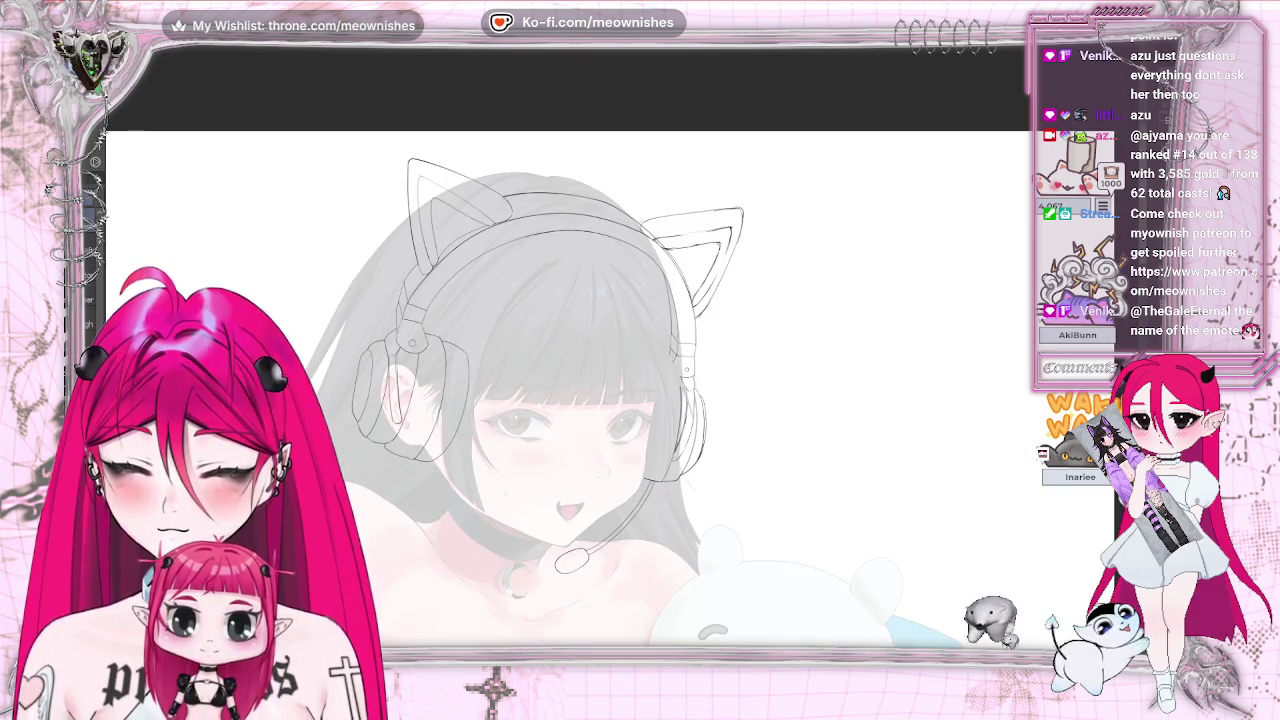
key("minus")
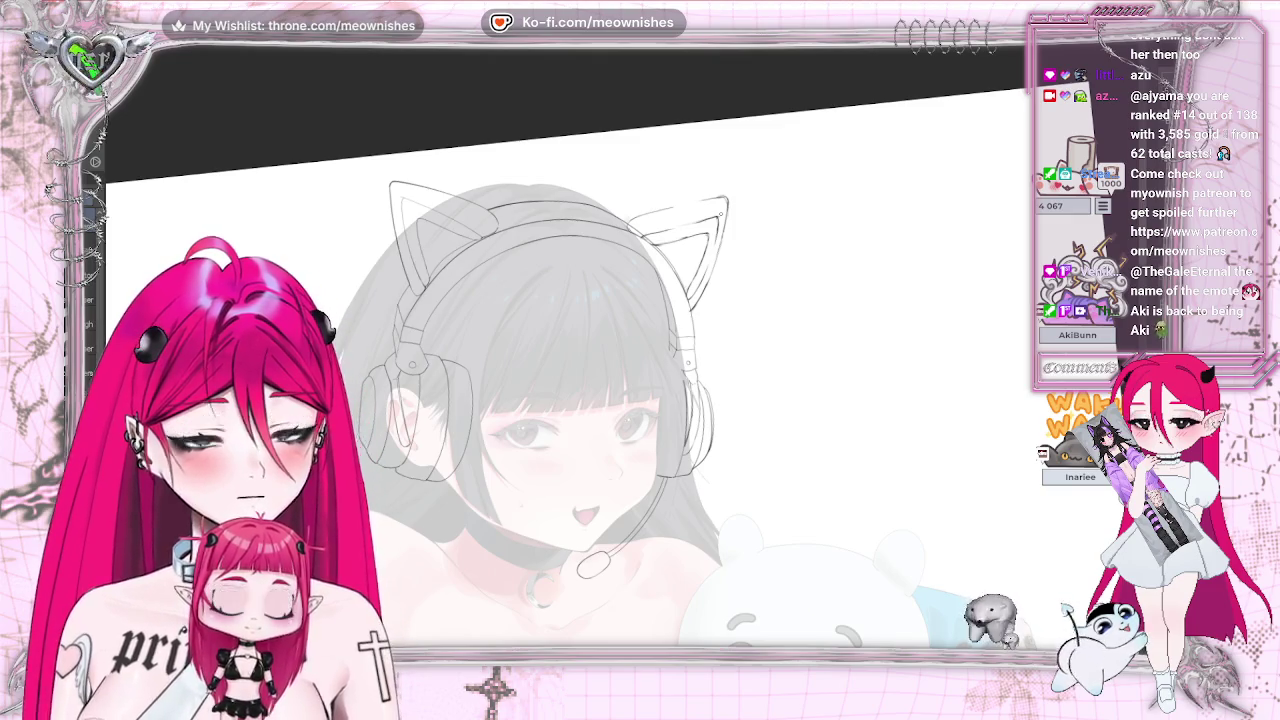
key("m")
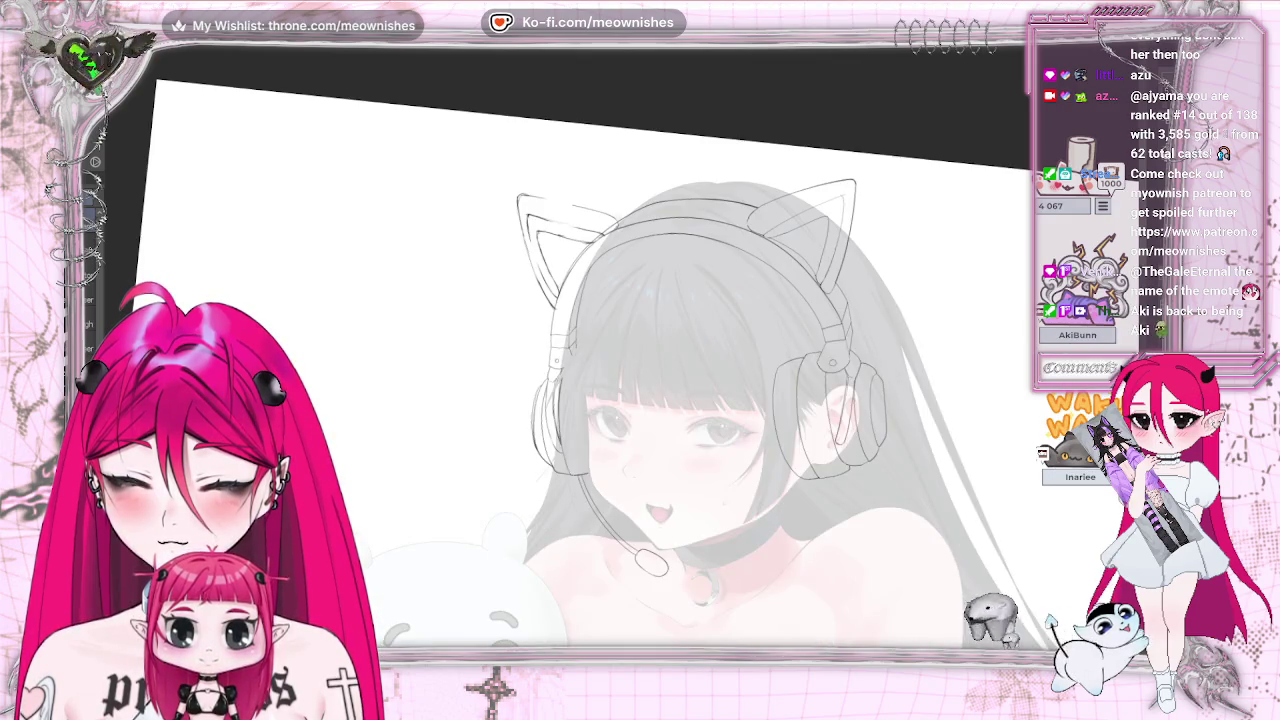
key("ctrl+0")
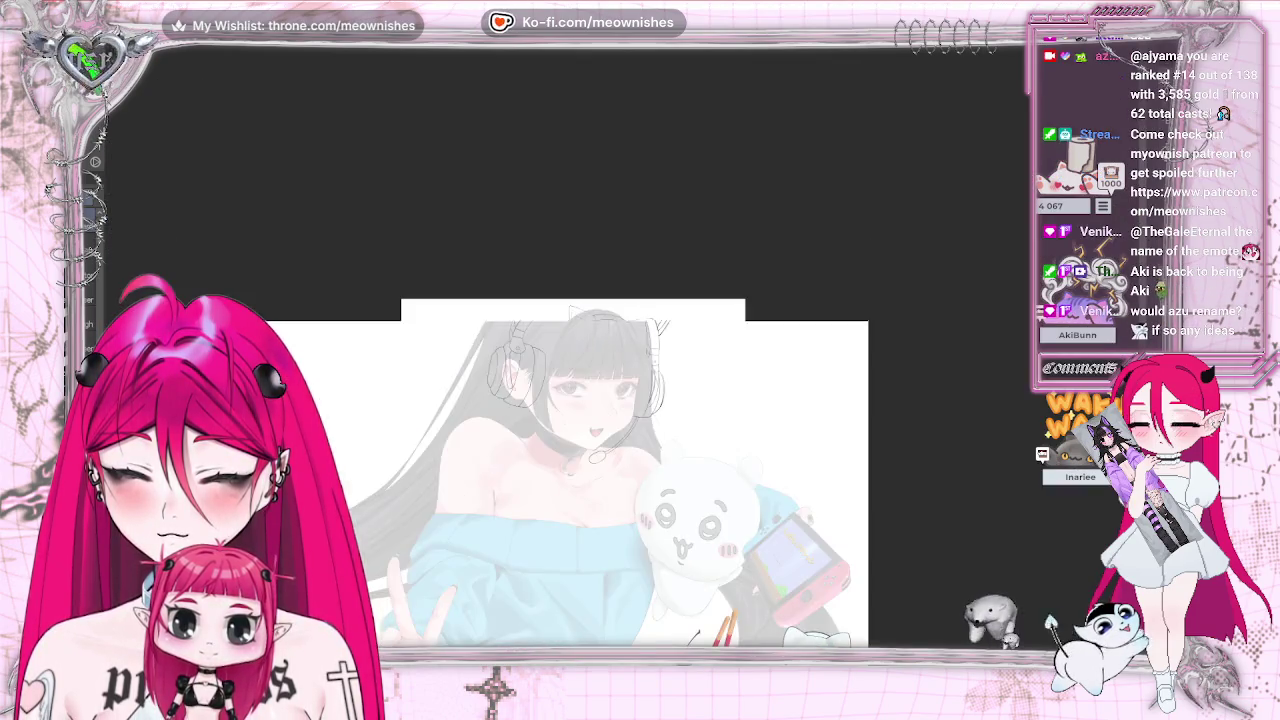
scroll(566, 390, "up", 3)
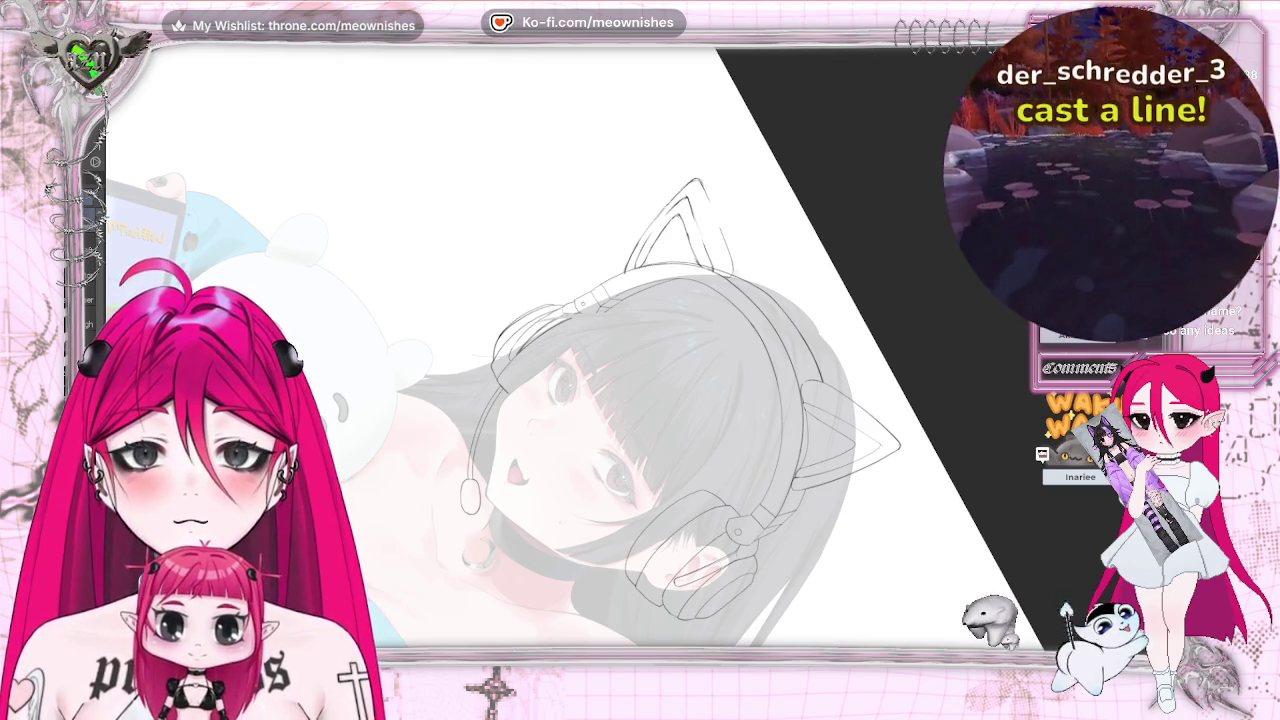
- Reset the canvas rotation upright, mirror the view, and fit the whole reference illustration on screen
key("ctrl+0")
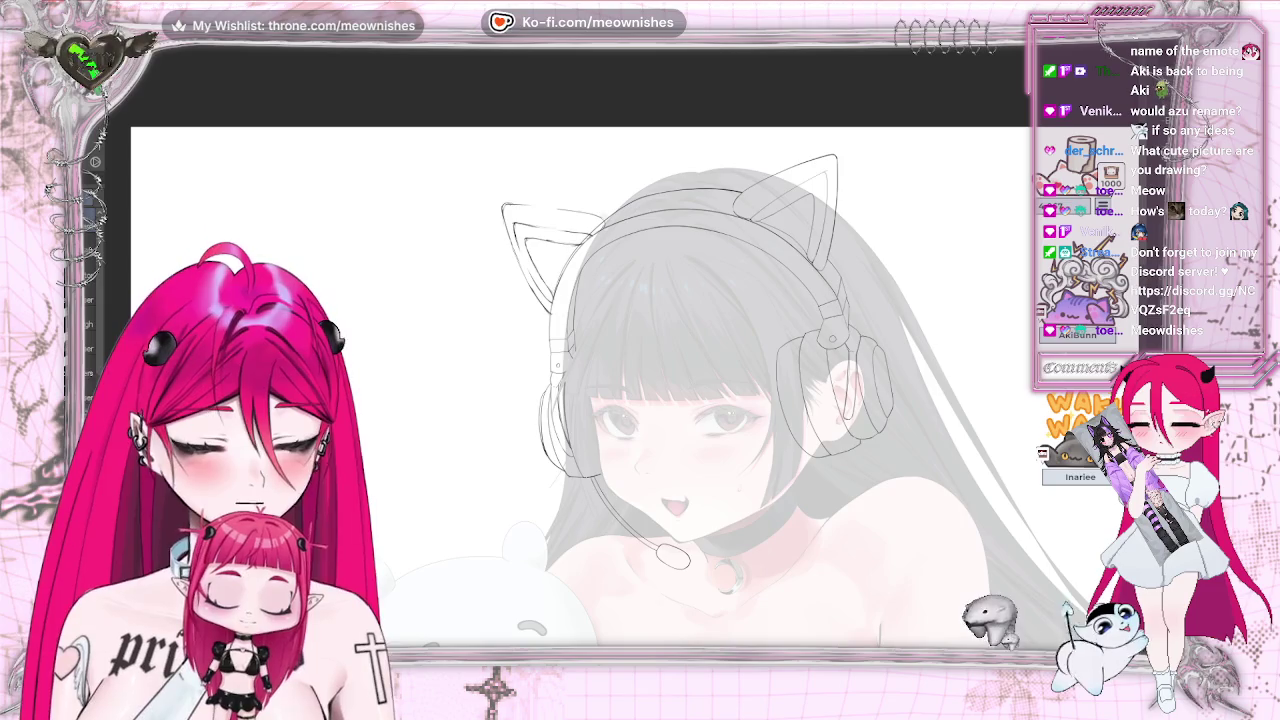
key("h")
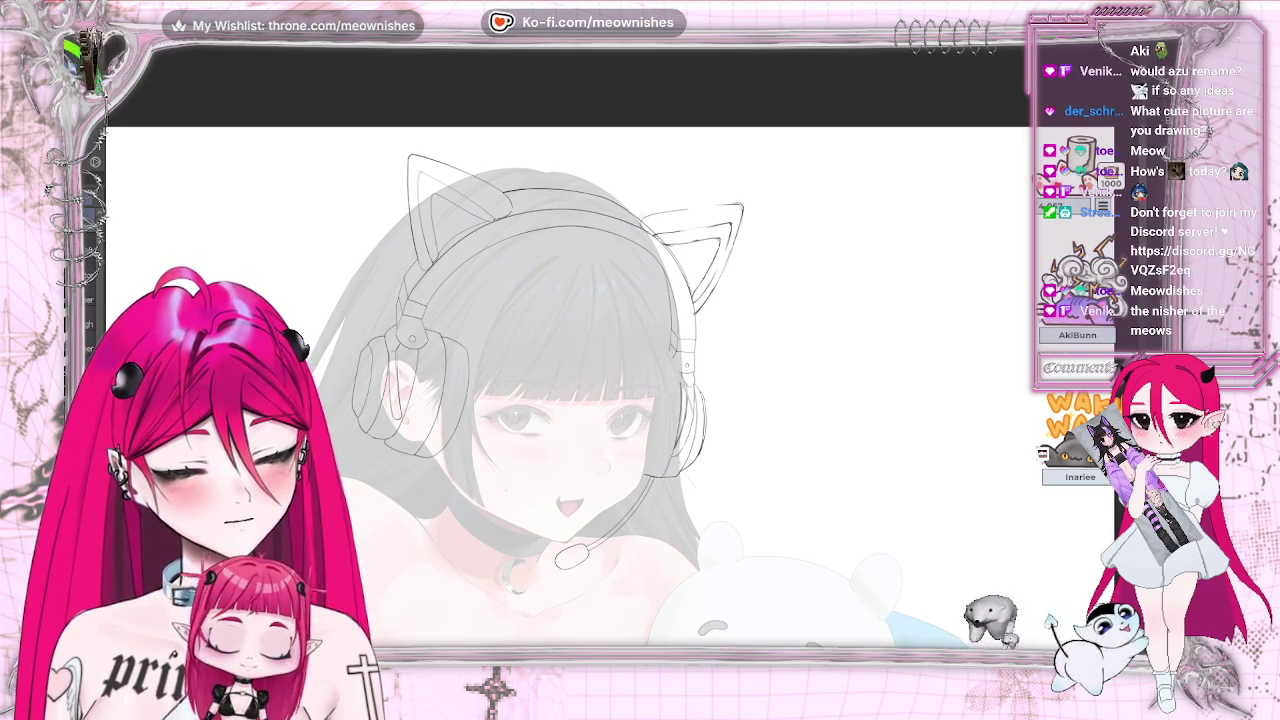
key("ctrl+0")
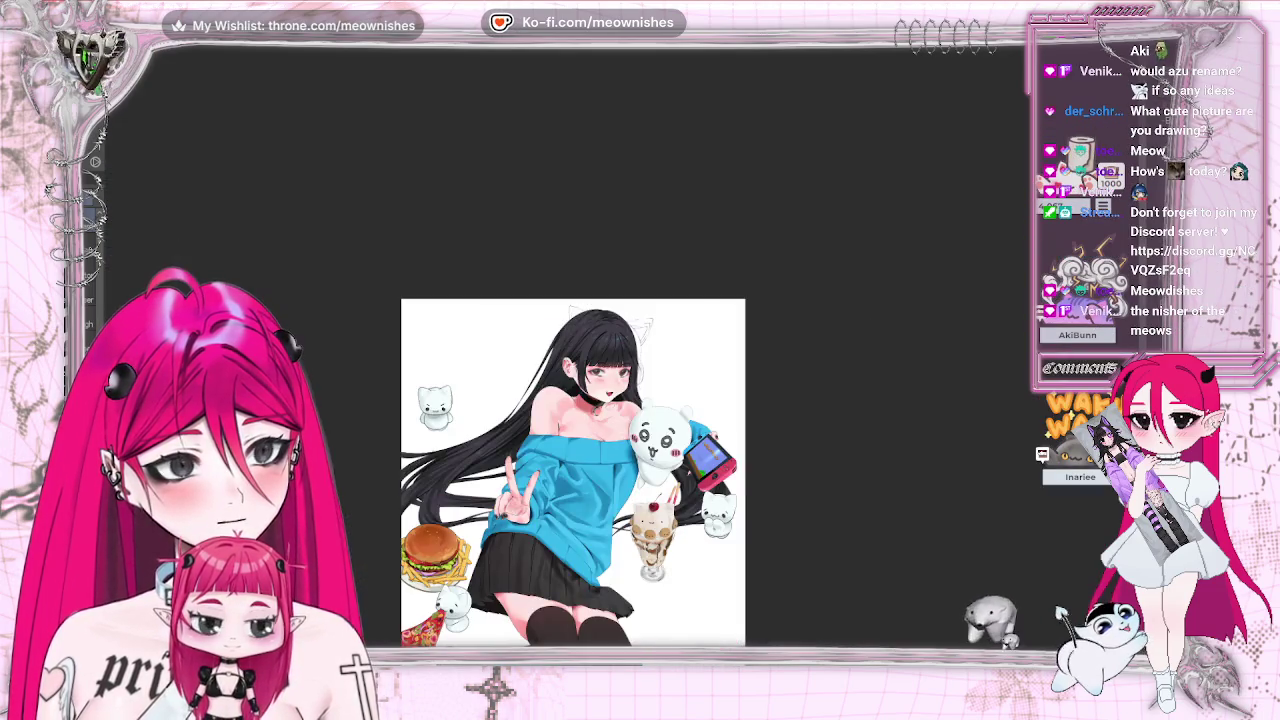
- Fade the girl reference layer with opacity keys 5 then 3, and zoom in on her face
scroll(573, 470, "down", 3)
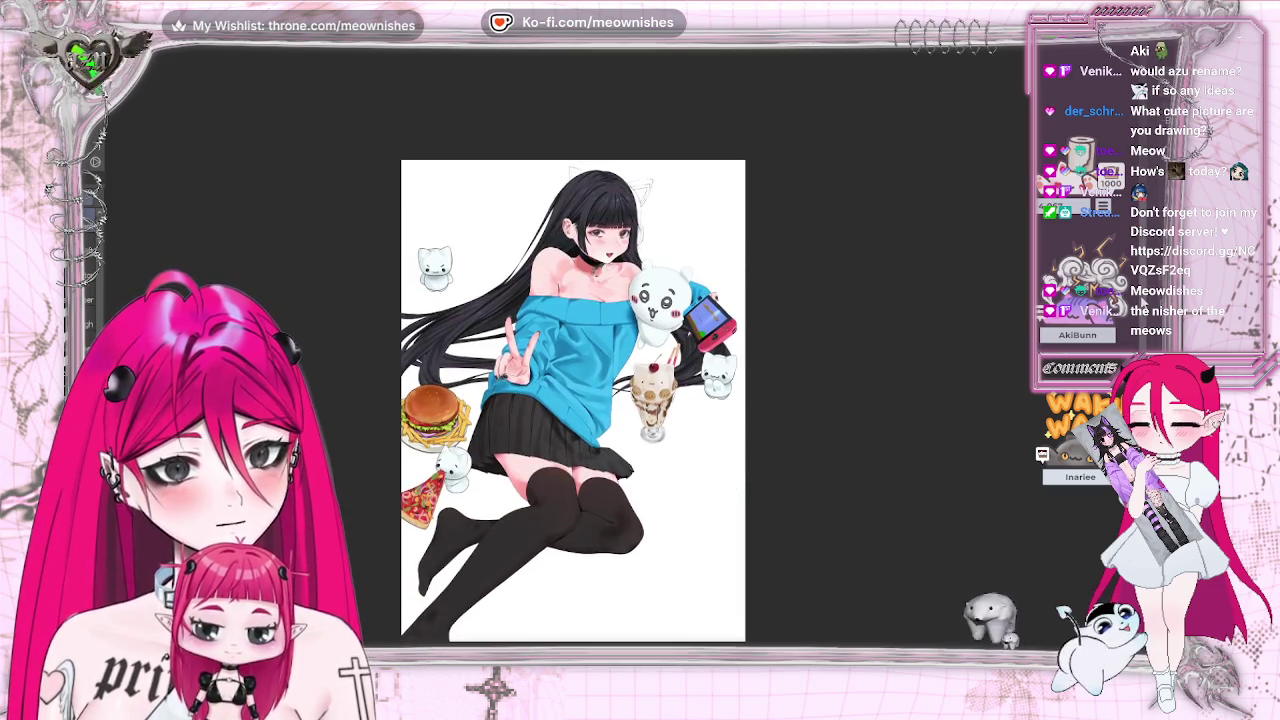
scroll(573, 400, "up", 1)
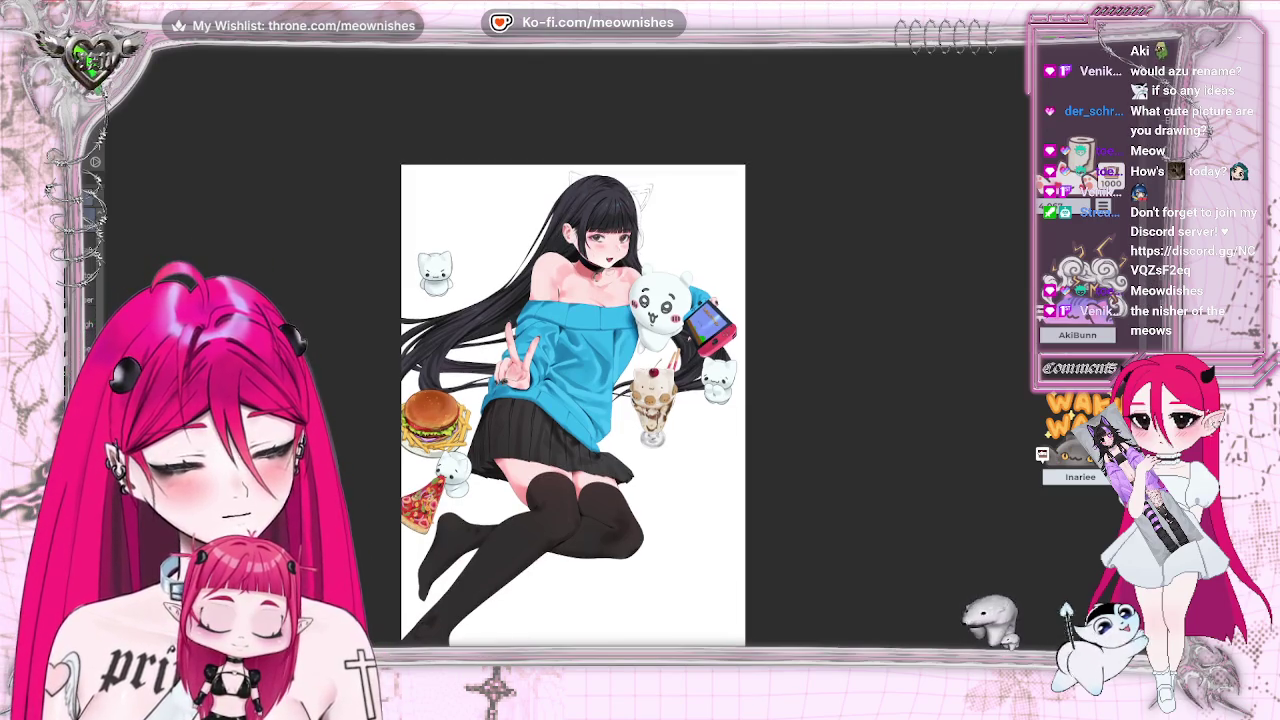
key("5")
key("3")
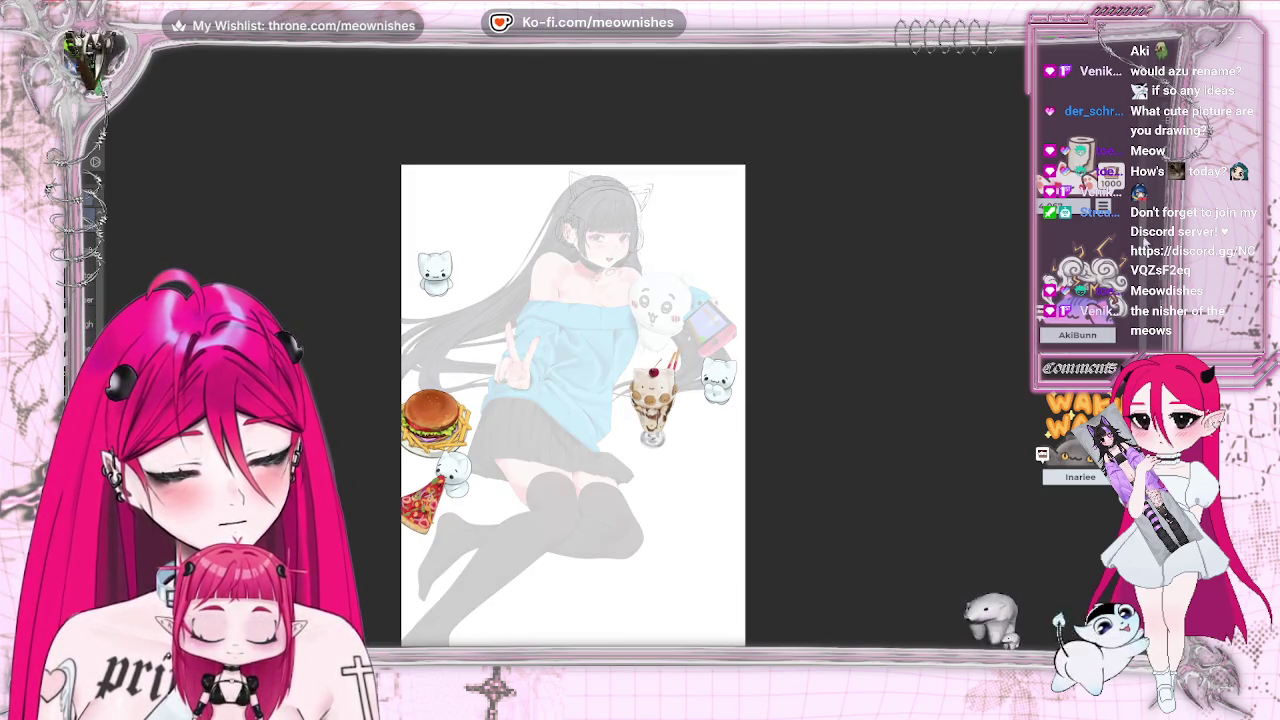
key("0")
key("ctrl+plus")
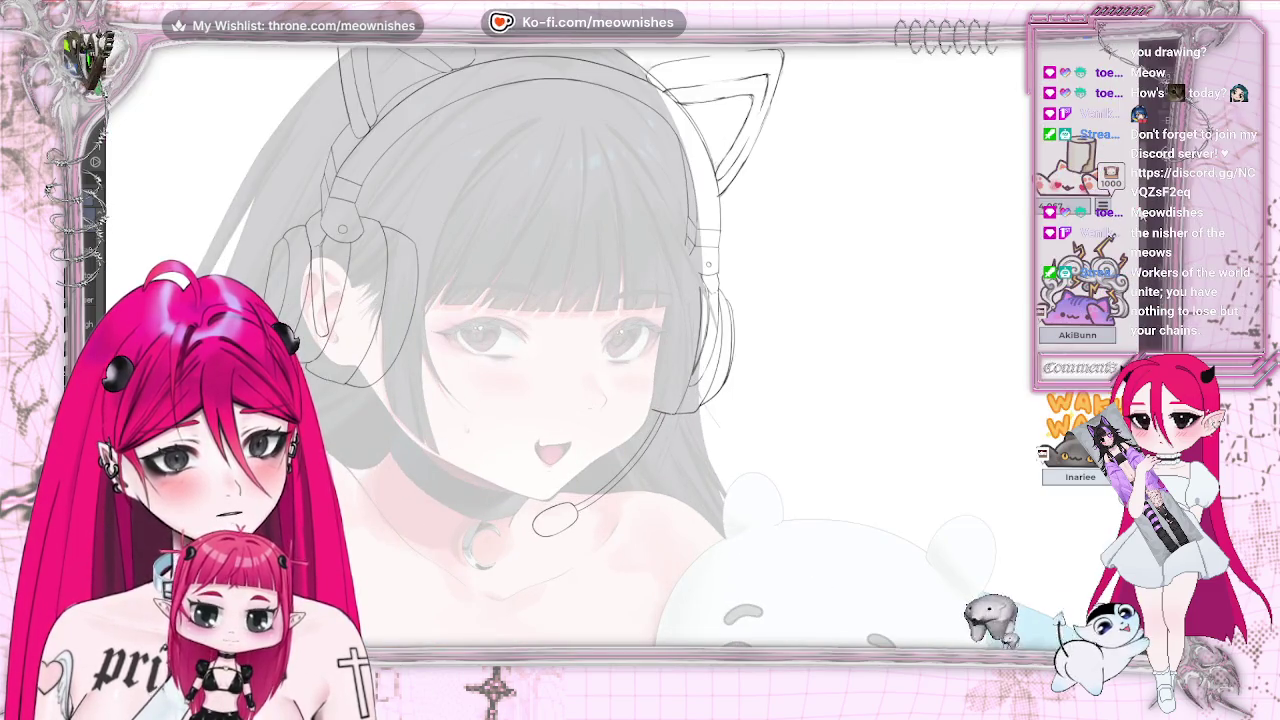
- Warp the right cat-ear outline inward and nudge the left cat-ear outline slightly left
scroll(560, 350, "up", 1)
scroll(560, 350, "up", 2)
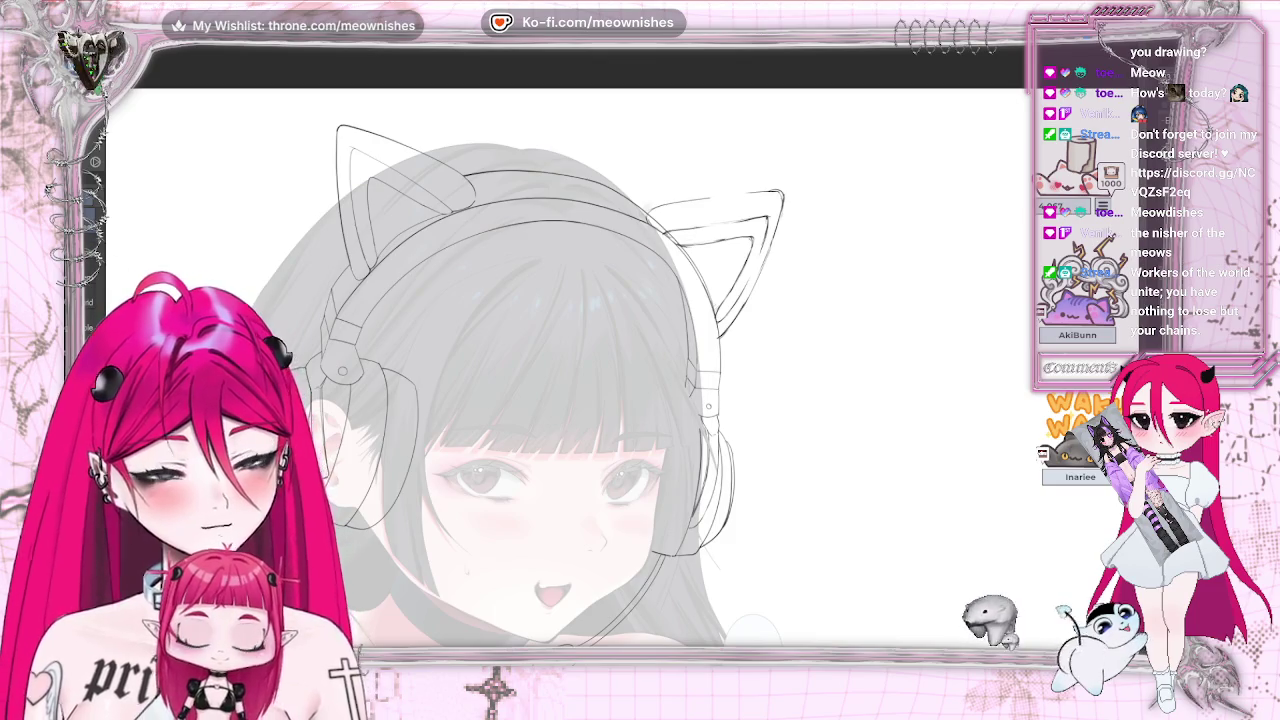
left_click_drag(800, 224, 766, 228)
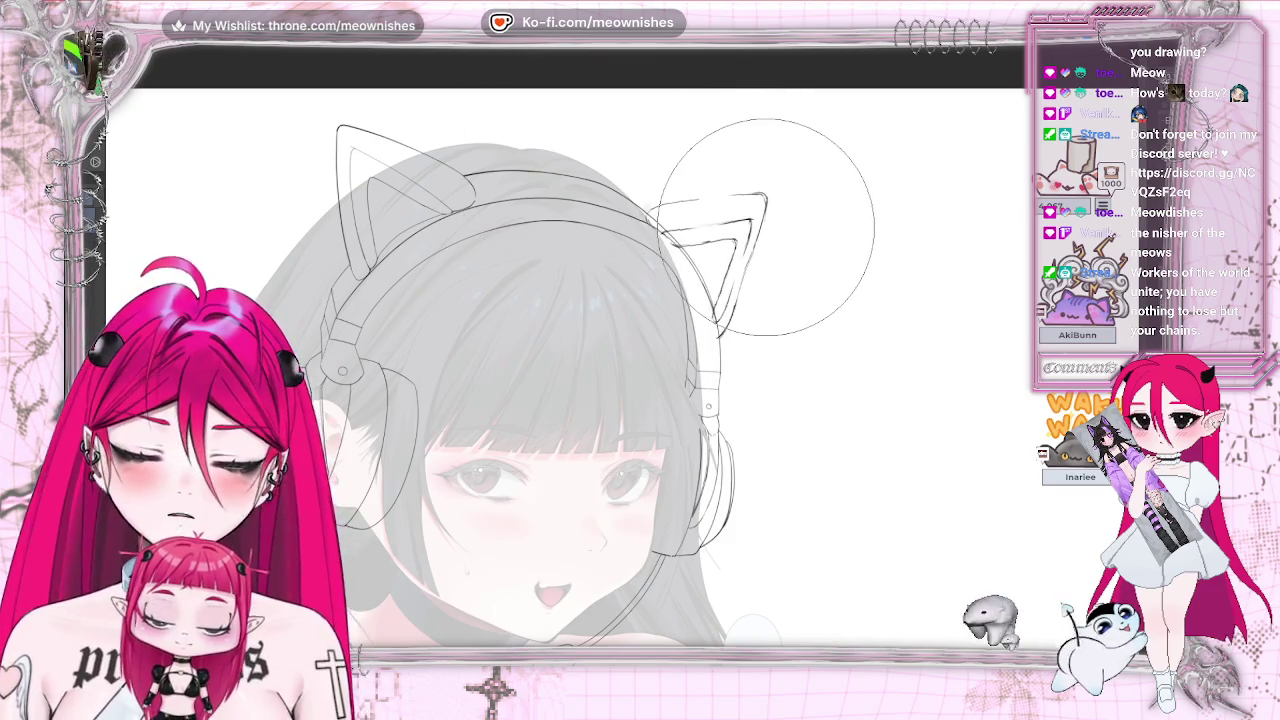
key("ctrl+minus")
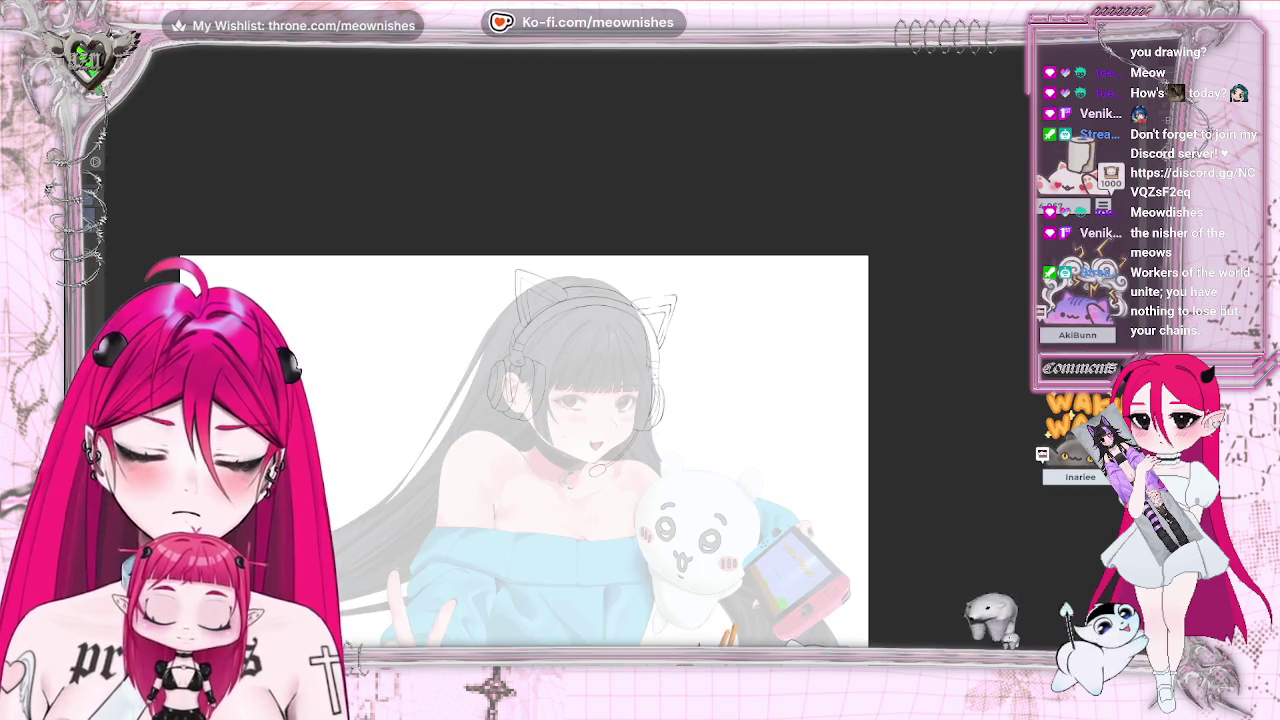
left_click_drag(585, 305, 568, 305)
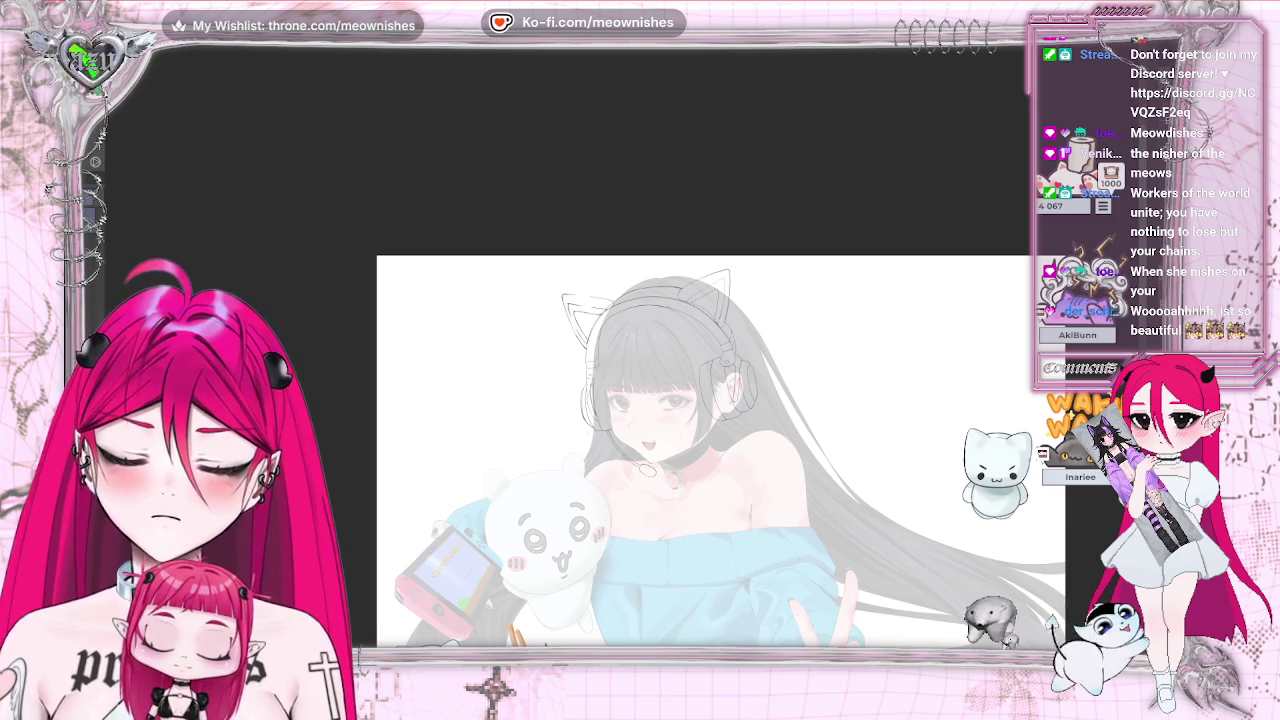
- Rotate the view back toward upright and mirror it to check the reshaped ears
key("ctrl+plus")
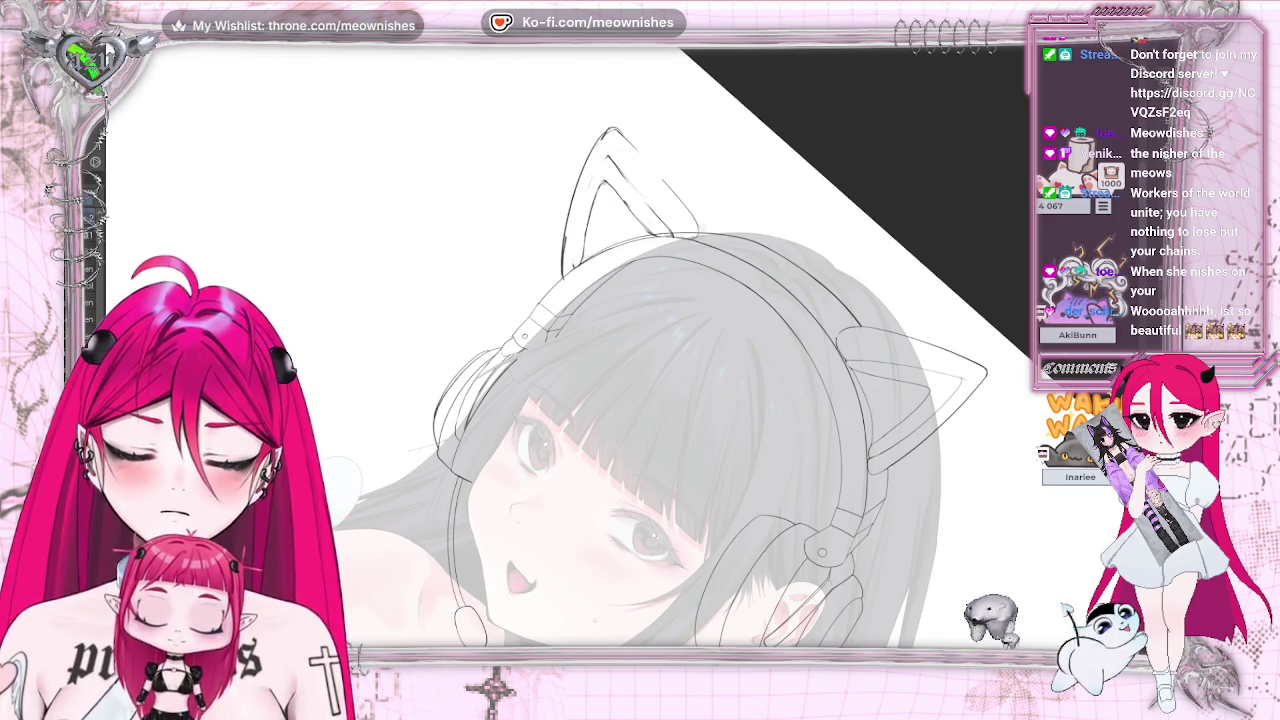
key("minus")
key("minus")
key("minus")
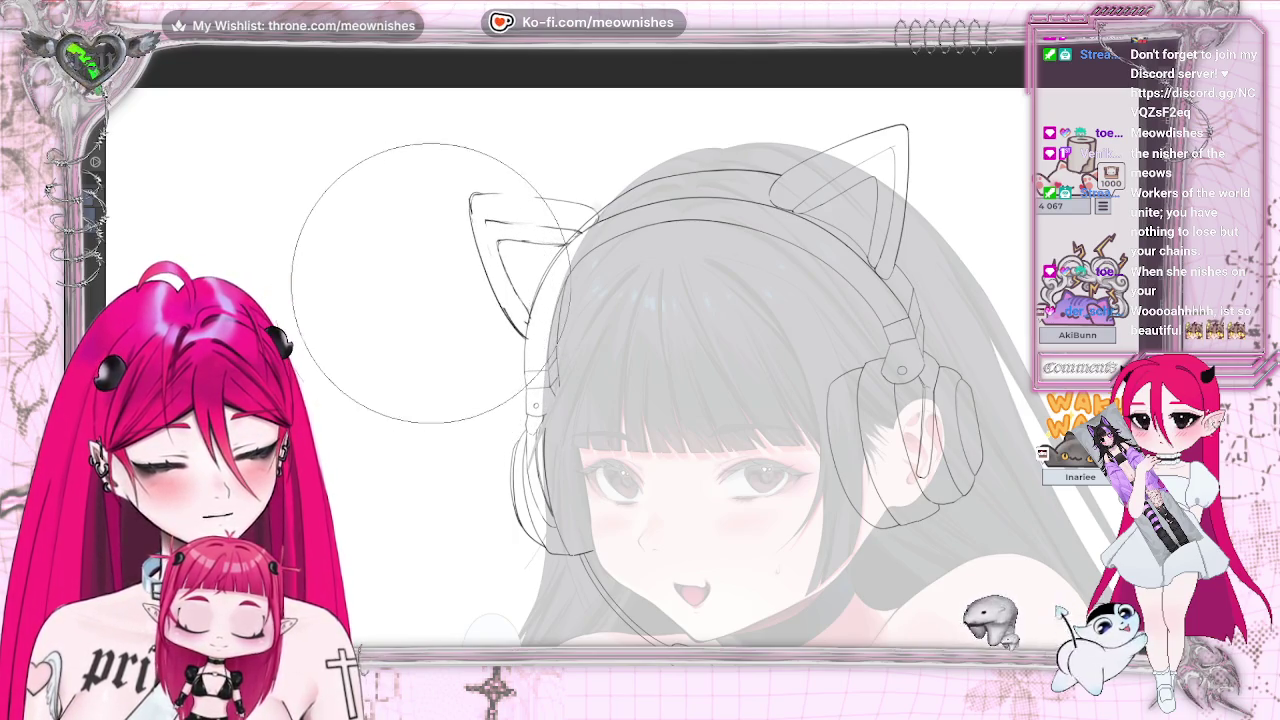
key("h")
key("ctrl+0")
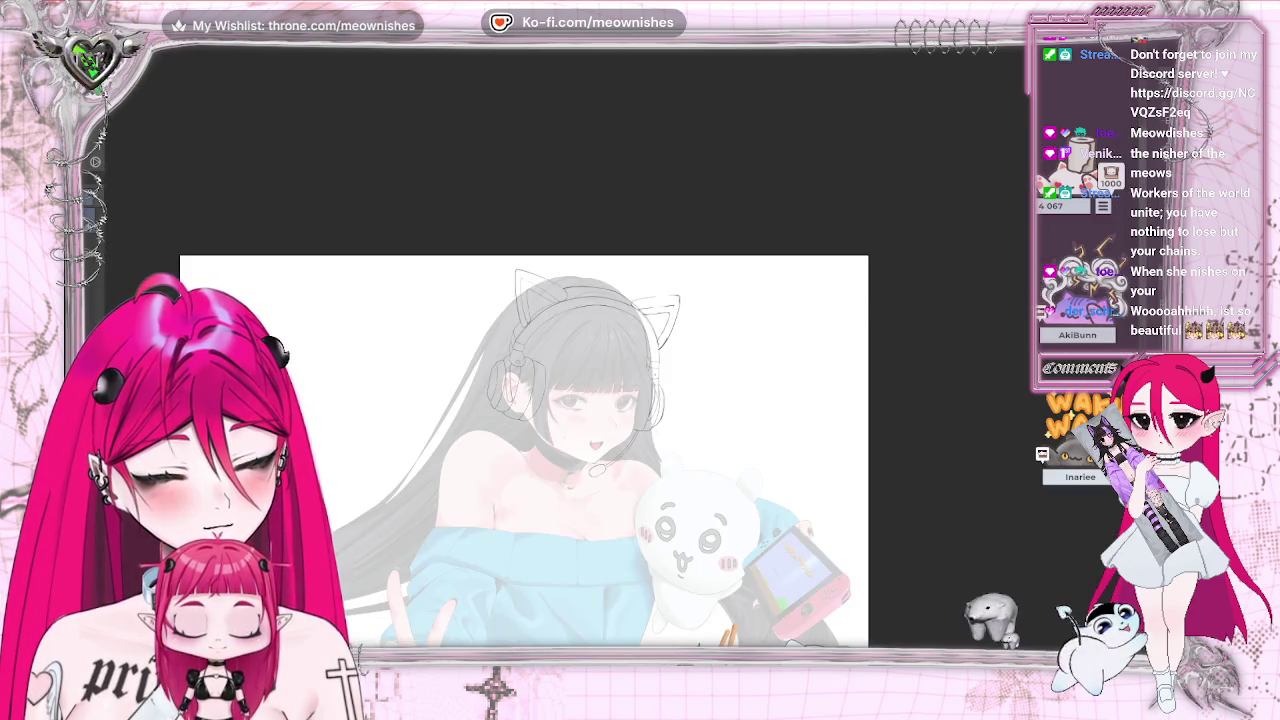
- Zoom in on the head, mirror and straighten the view, then tilt it for drawing
key("ctrl+minus")
key("ctrl+plus")
key("ctrl+plus")
key("ctrl+plus")
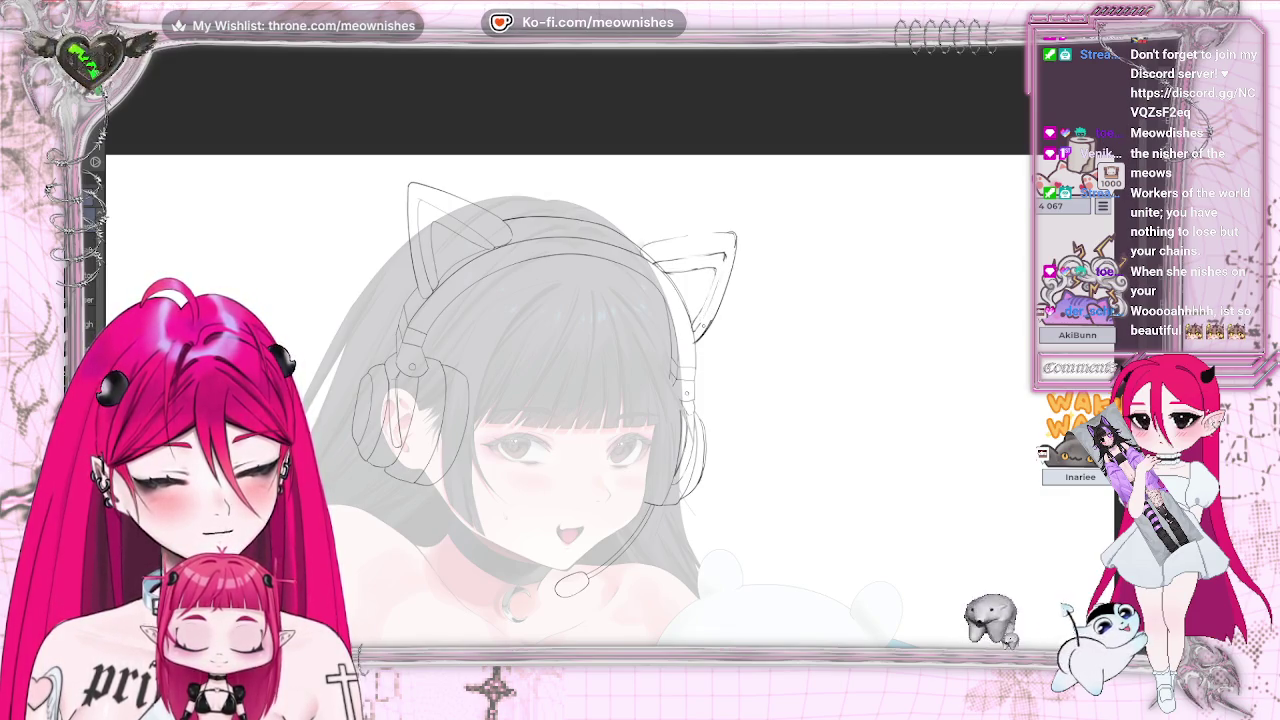
key("m")
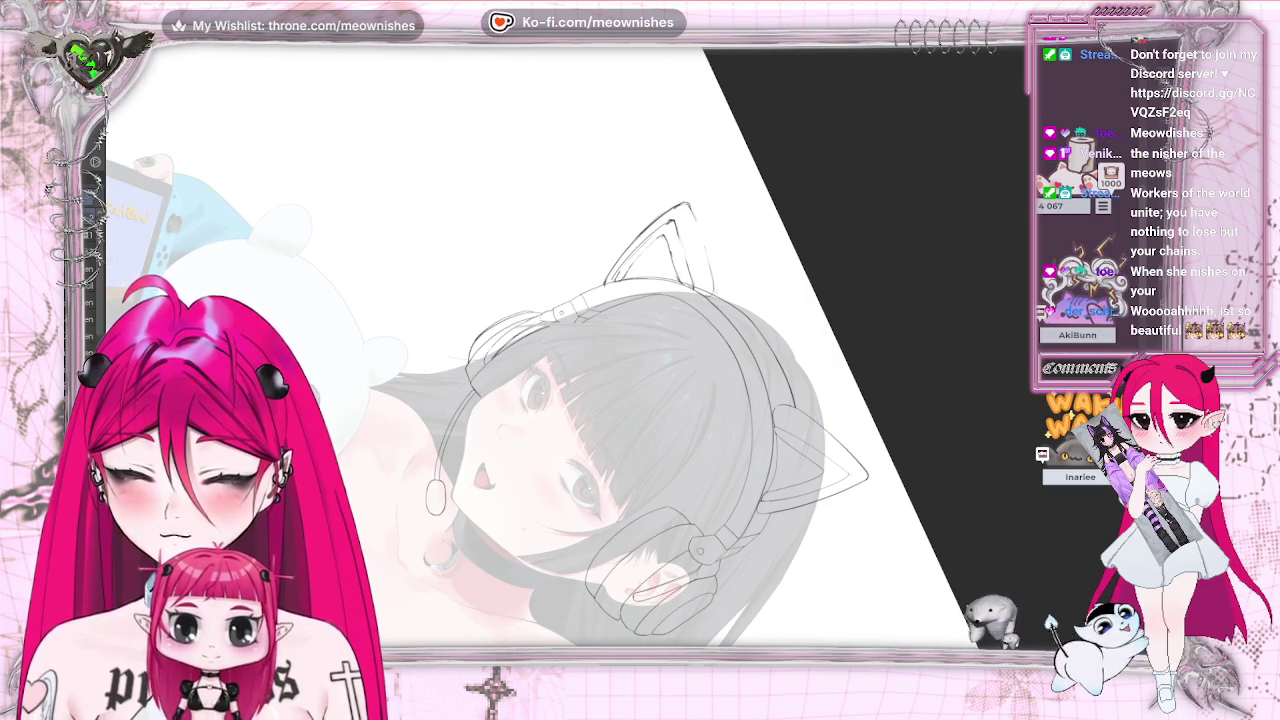
key("ctrl+0")
key("ctrl+minus")
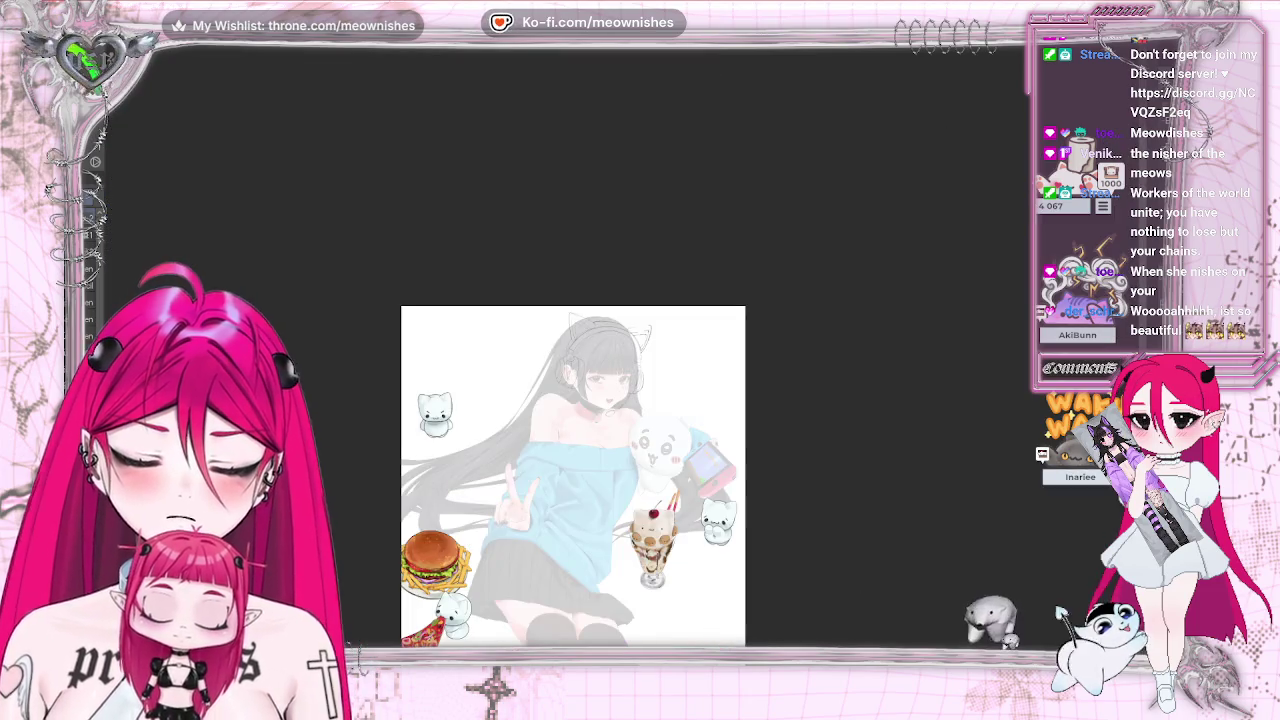
key("ctrl+plus")
key("ctrl+plus")
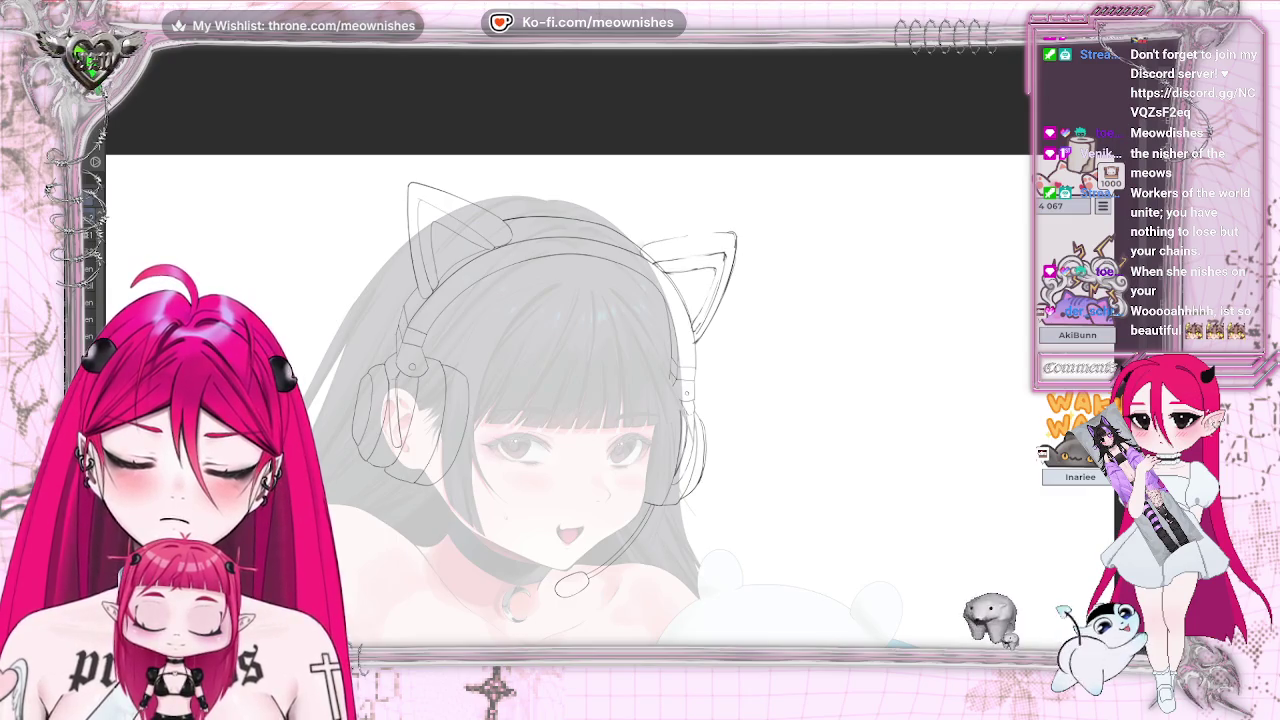
key("minus")
key("minus")
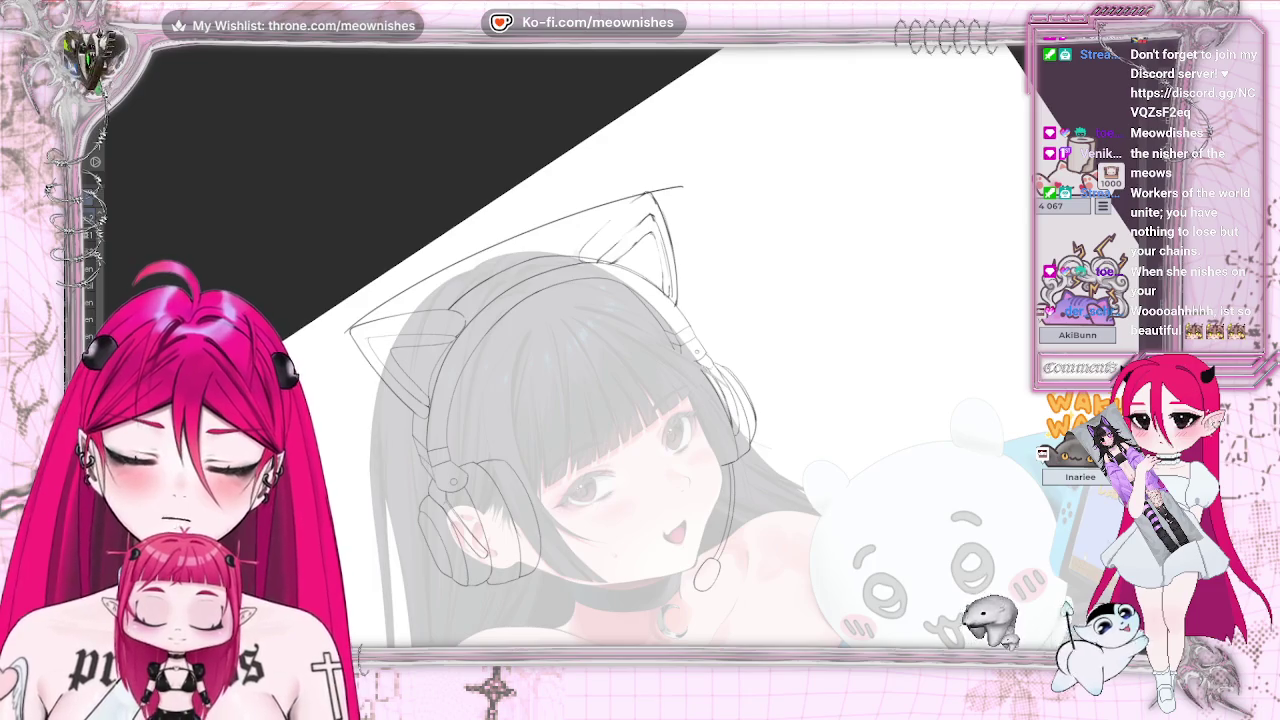
- Undo the stray strokes between the cat ears and erase the leftover arc over the head
key("ctrl+z")
left_click_drag(497, 220, 660, 205)
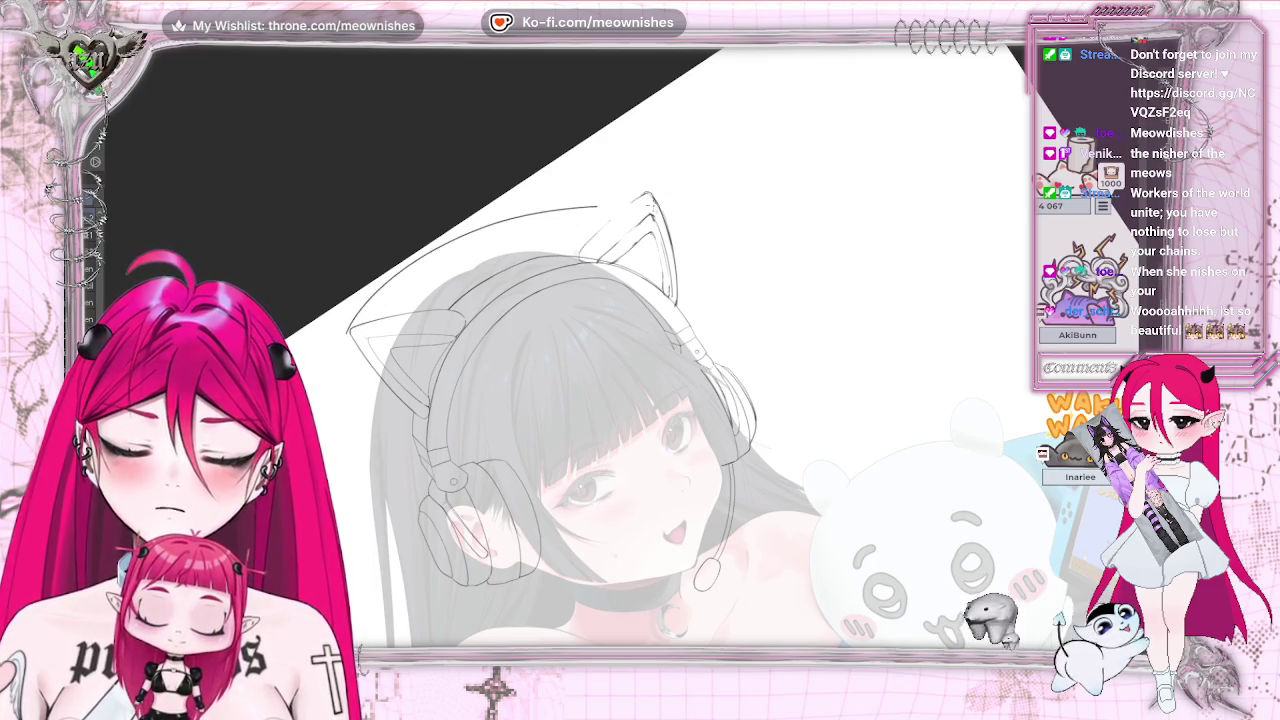
key("ctrl+z")
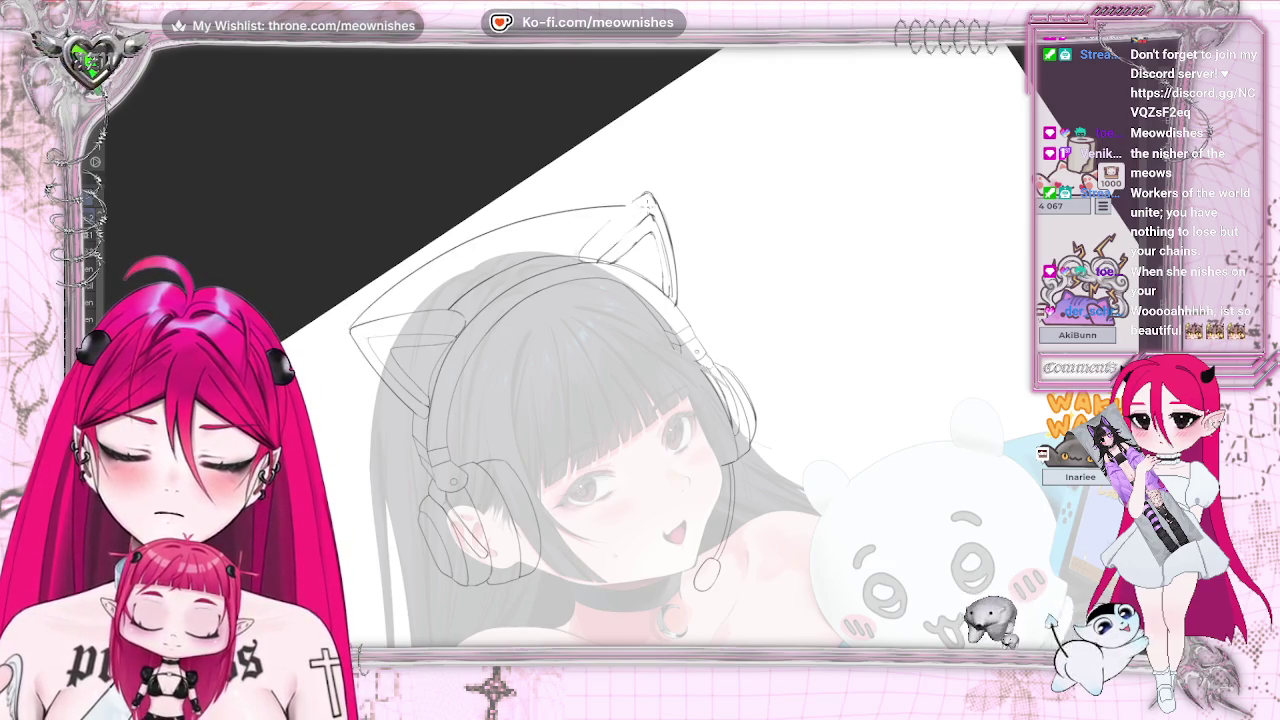
key("ctrl+z")
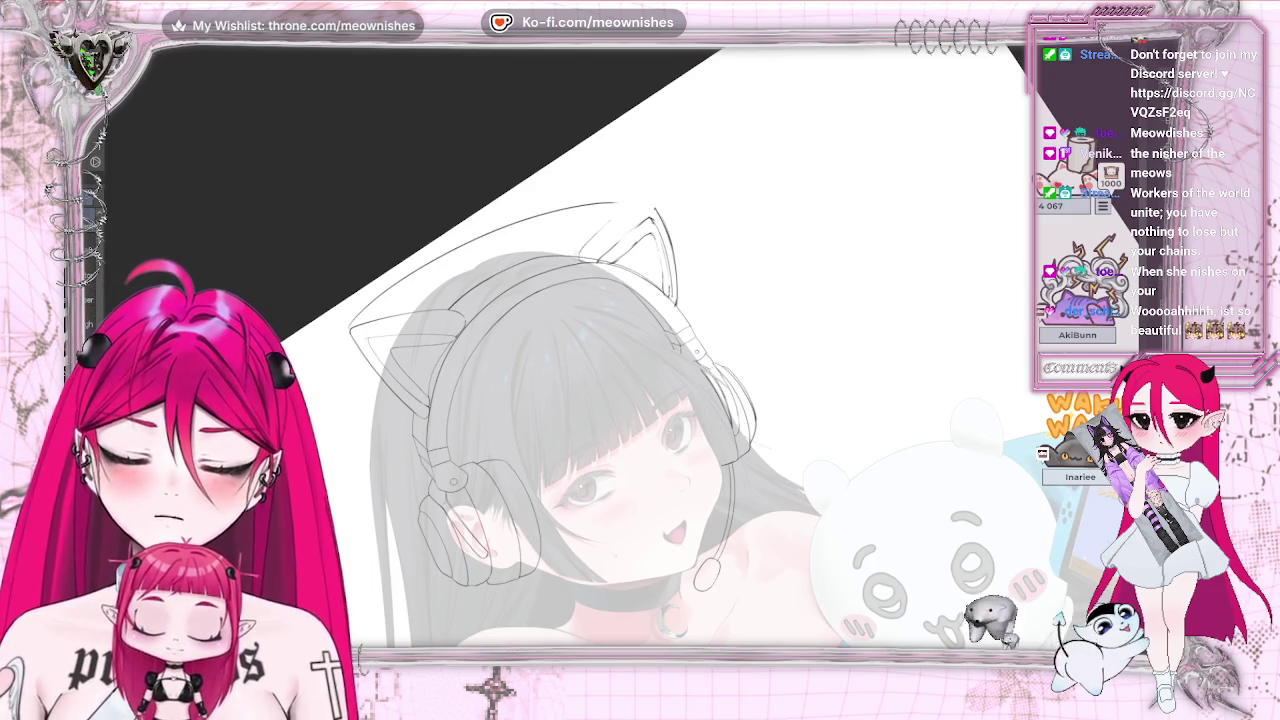
left_click_drag(356, 326, 607, 203)
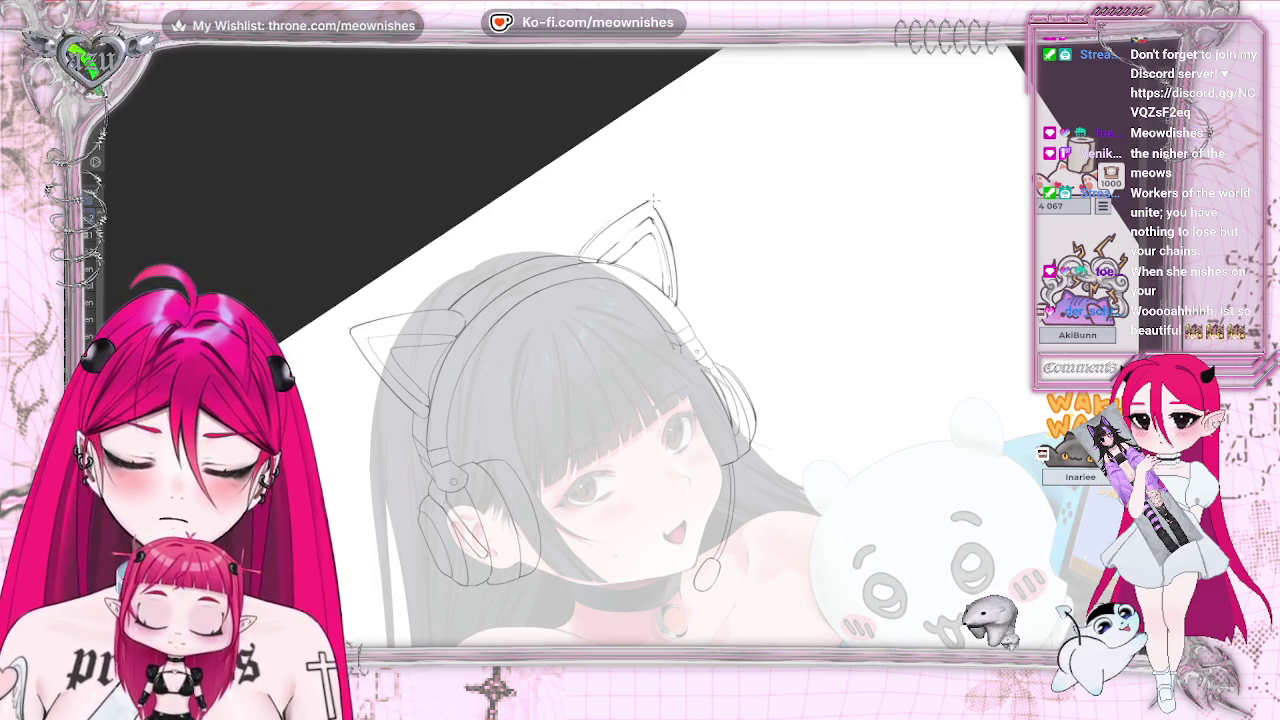
key("ctrl+0")
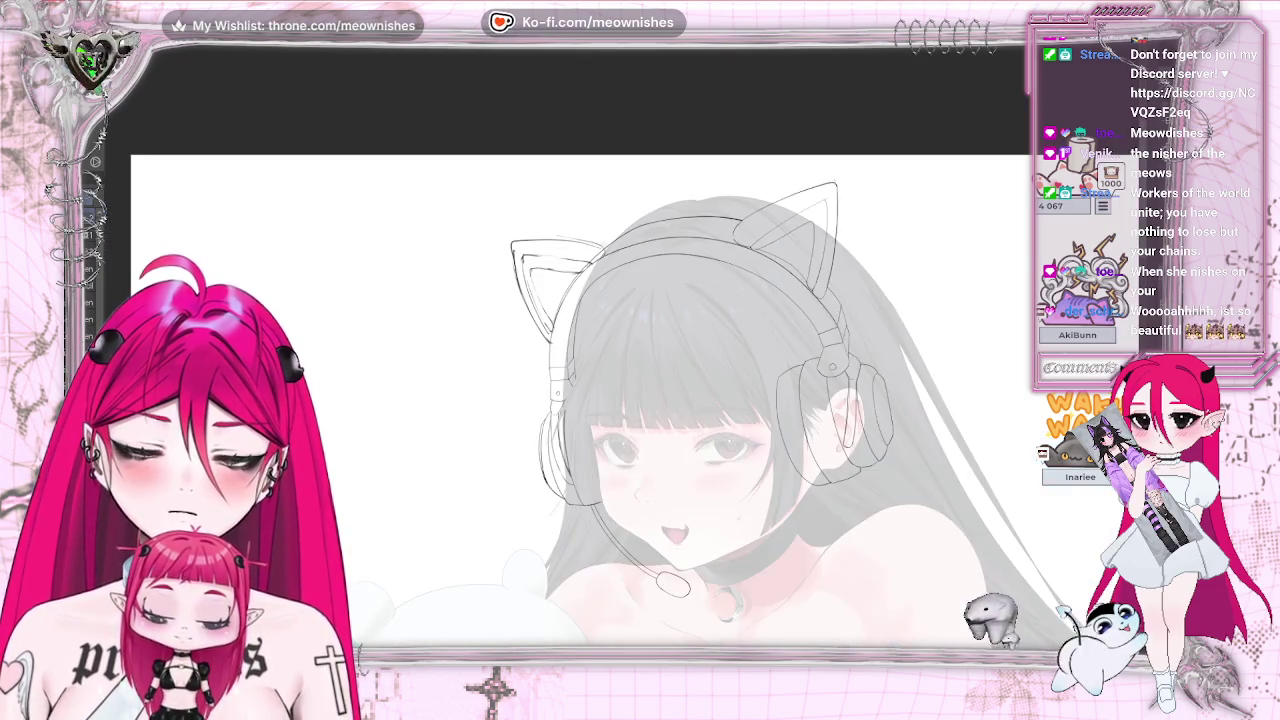
key("ctrl+minus")
scroll(672, 476, "up", 3)
scroll(672, 476, "up", 5)
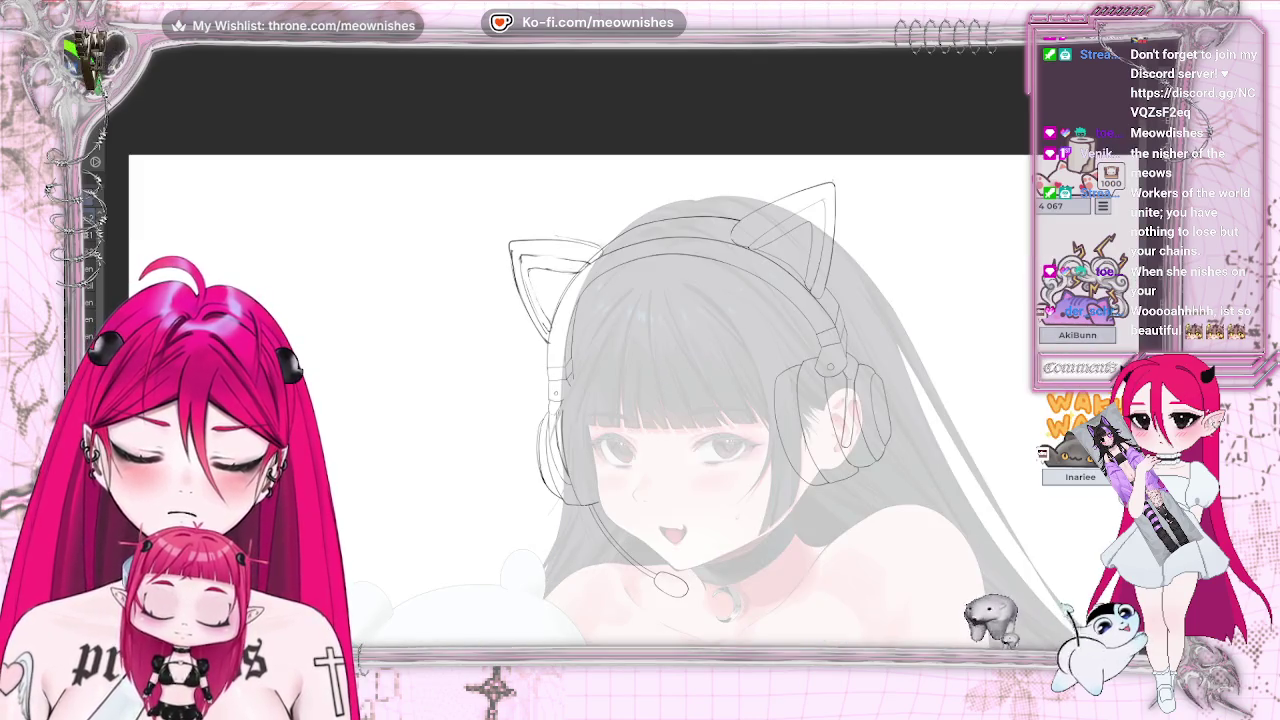
scroll(560, 400, "down", 1)
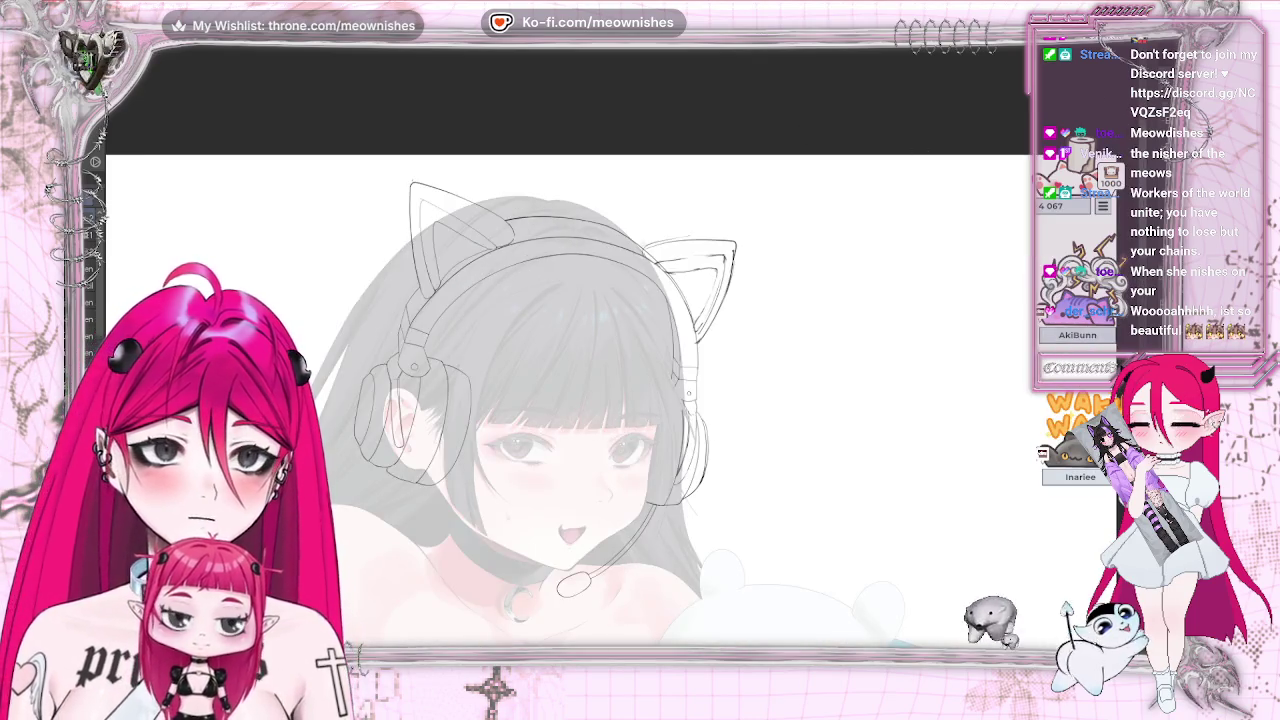
key("ctrl+0")
scroll(606, 351, "up", 5)
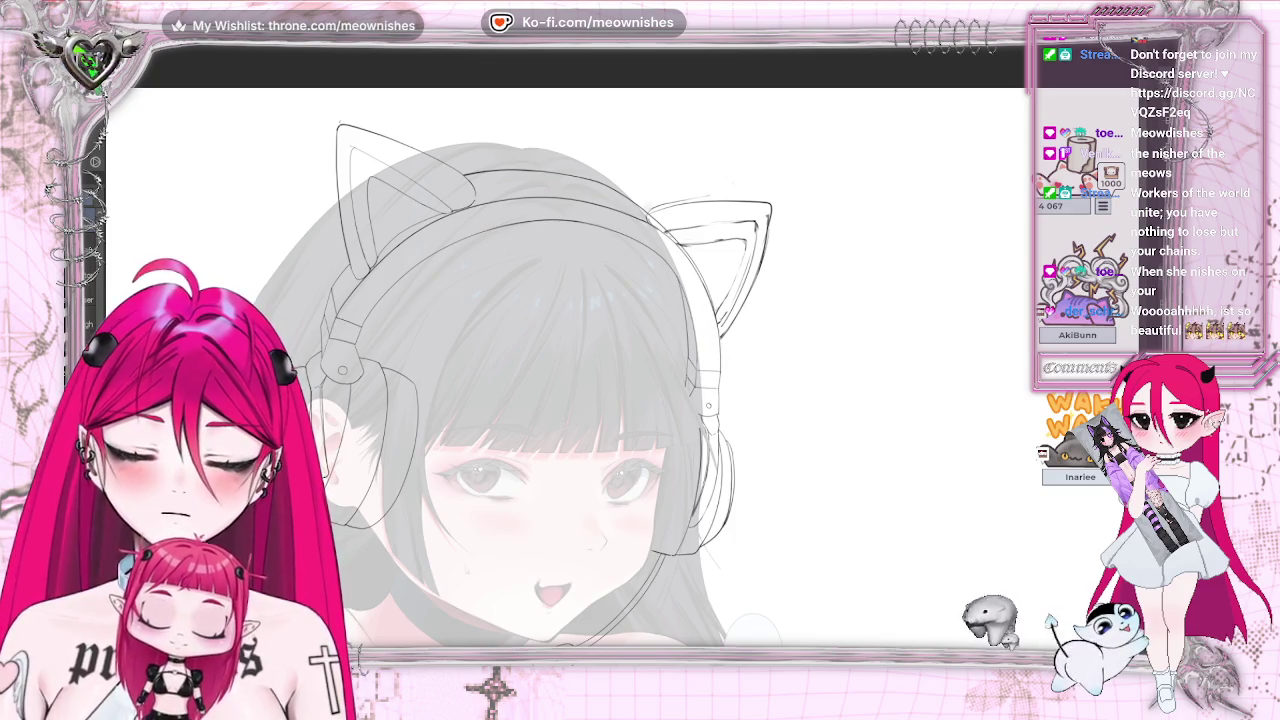
scroll(718, 340, "down", 1)
scroll(718, 340, "down", 3)
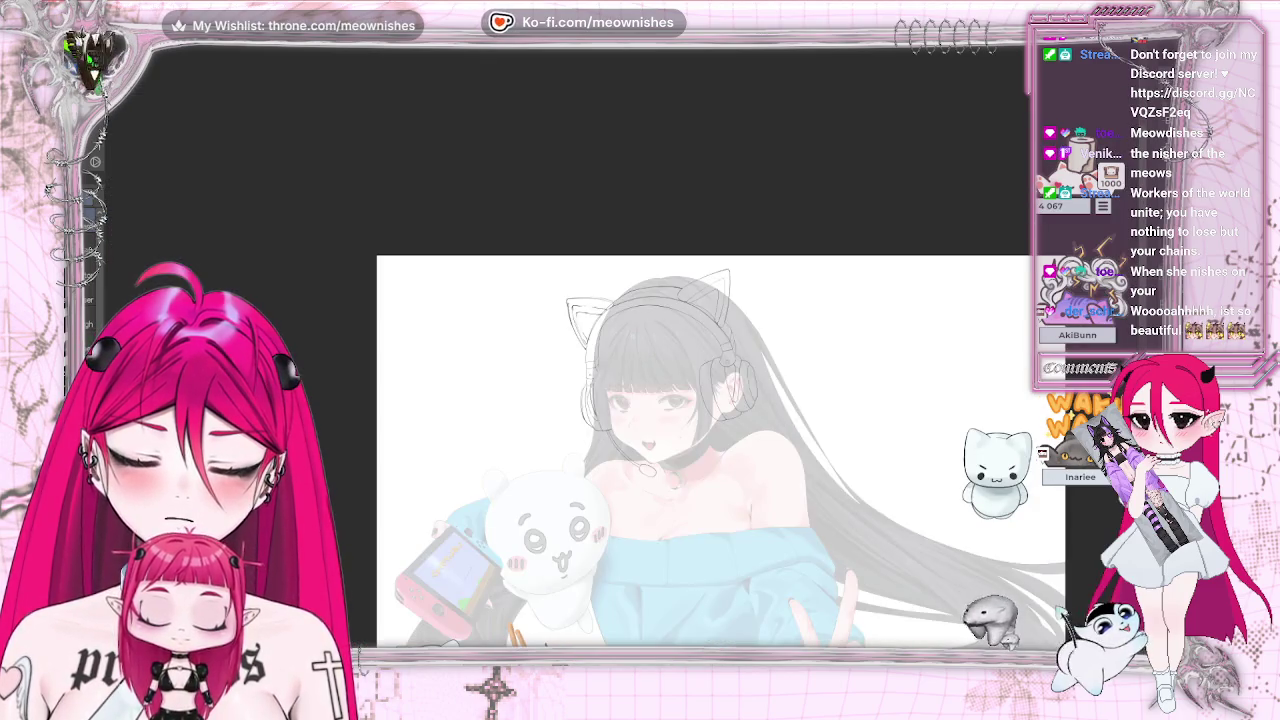
scroll(622, 358, "up", 3)
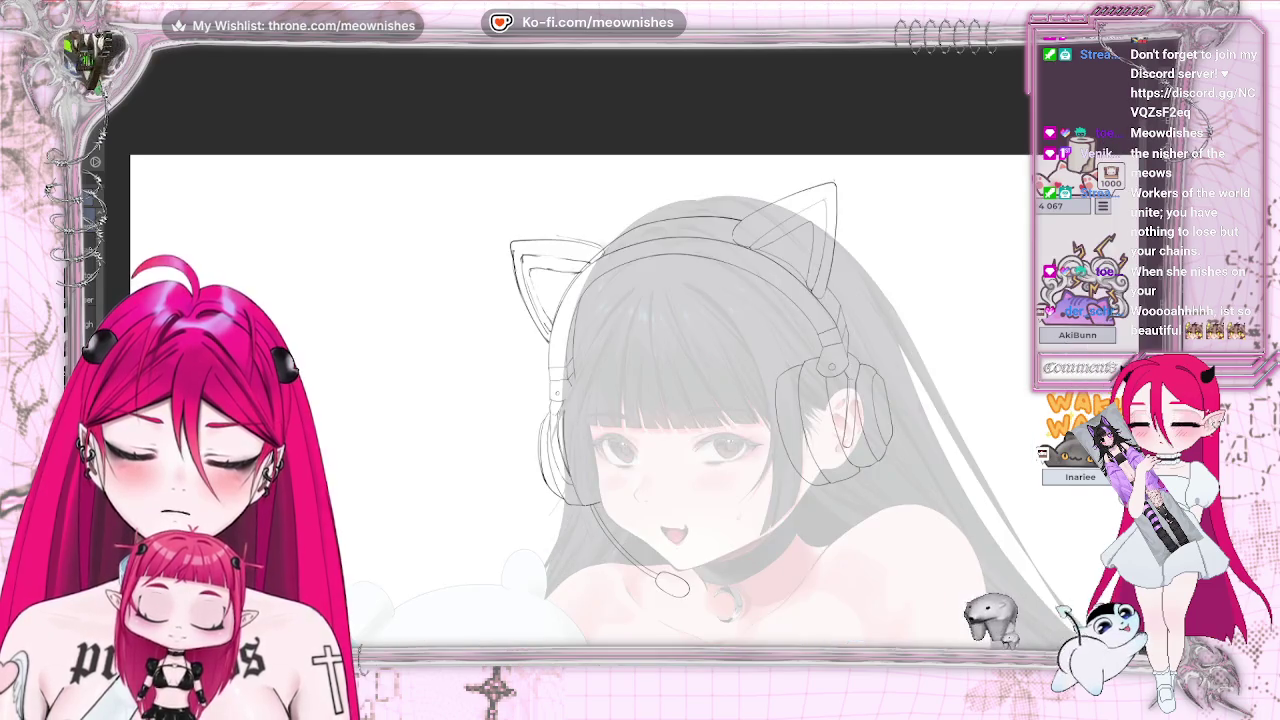
scroll(610, 400, "down", 1)
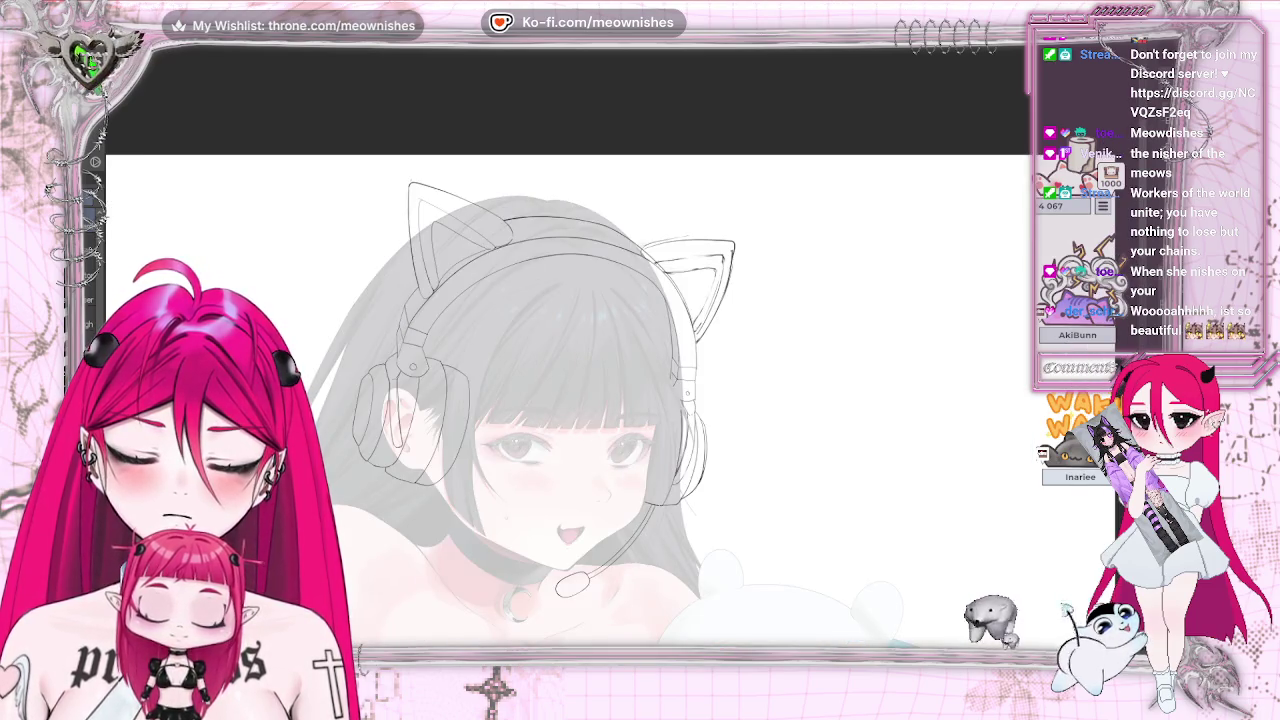
scroll(610, 400, "down", 3)
scroll(605, 355, "up", 3)
scroll(605, 355, "up", 1)
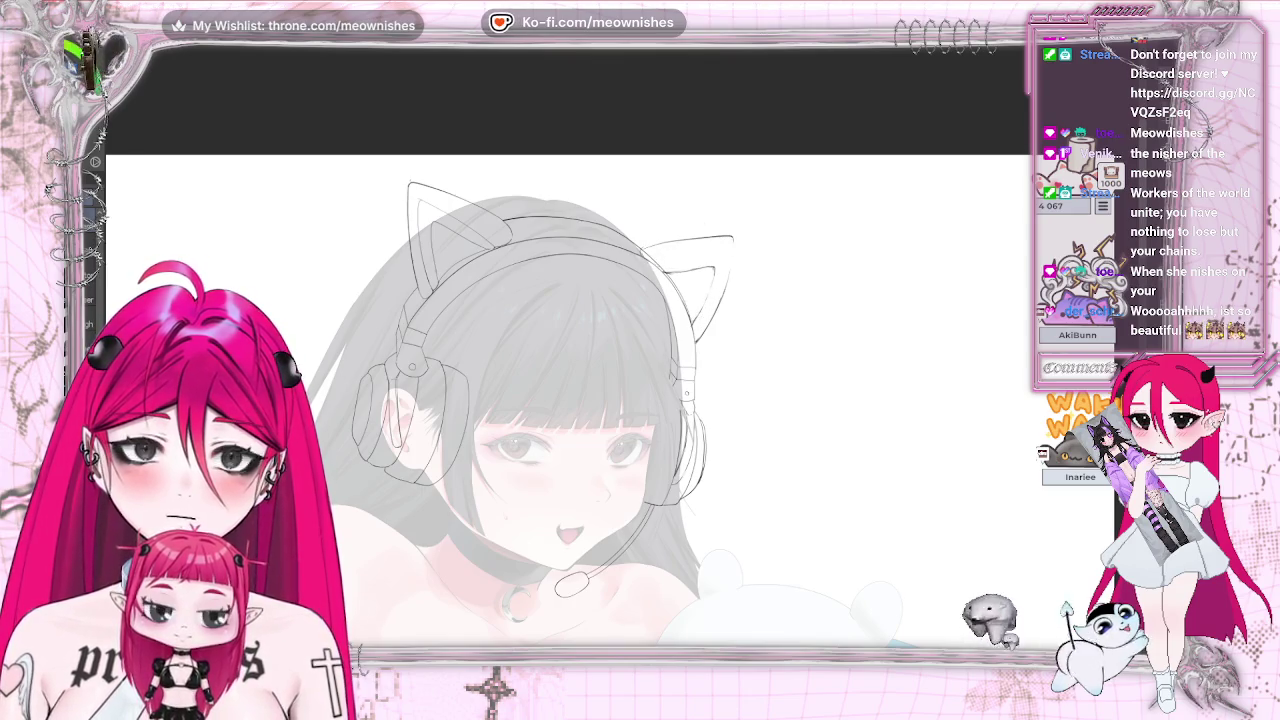
left_click_drag(700, 300, 760, 450)
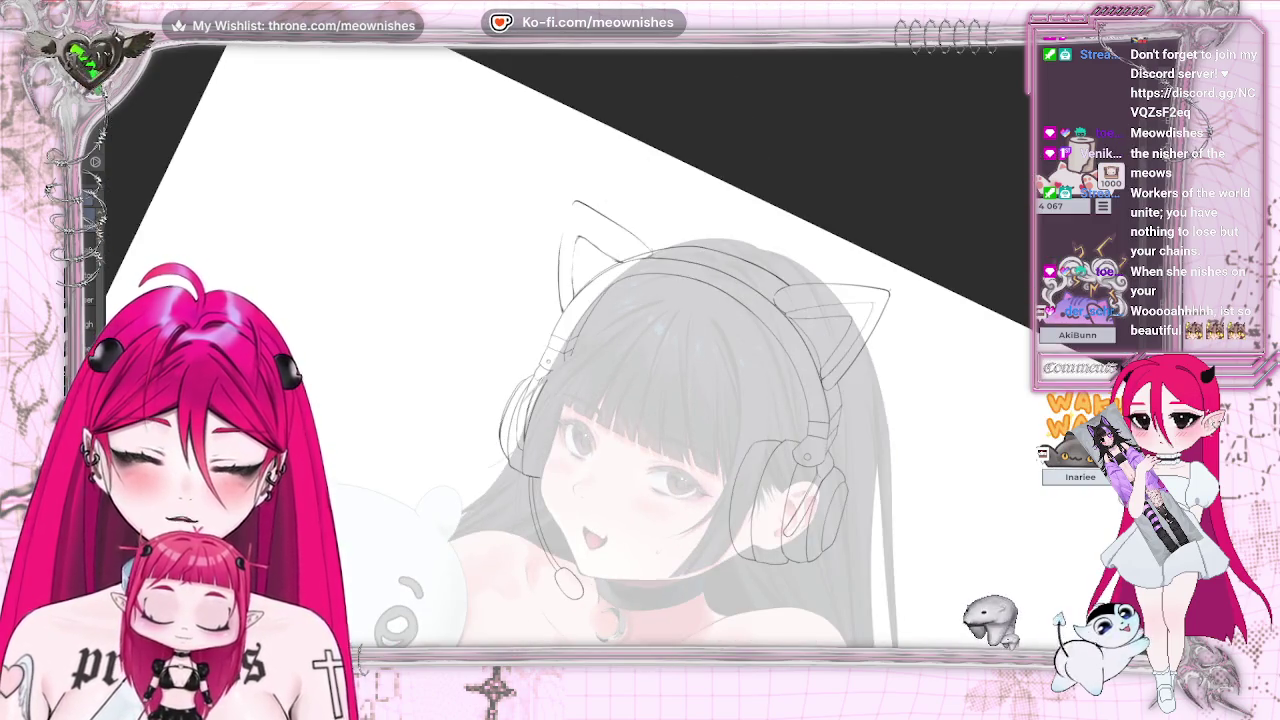
key("5")
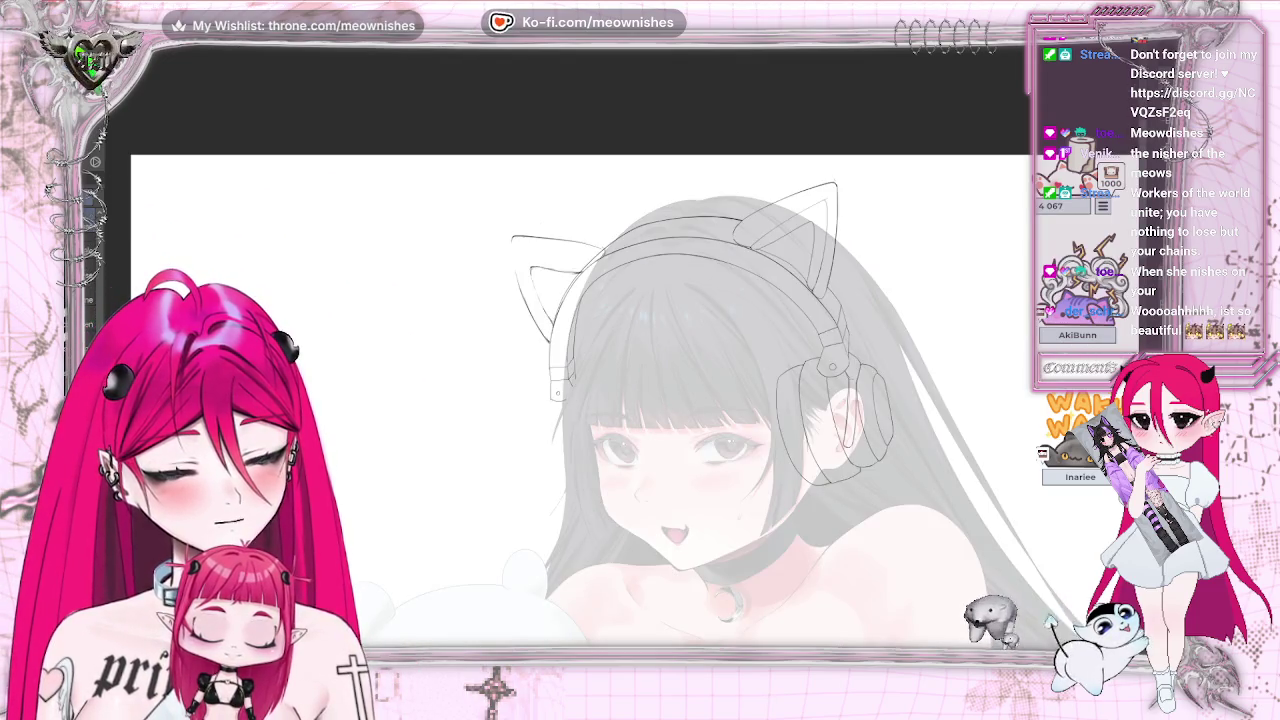
key("Delete")
key("ctrl+z")
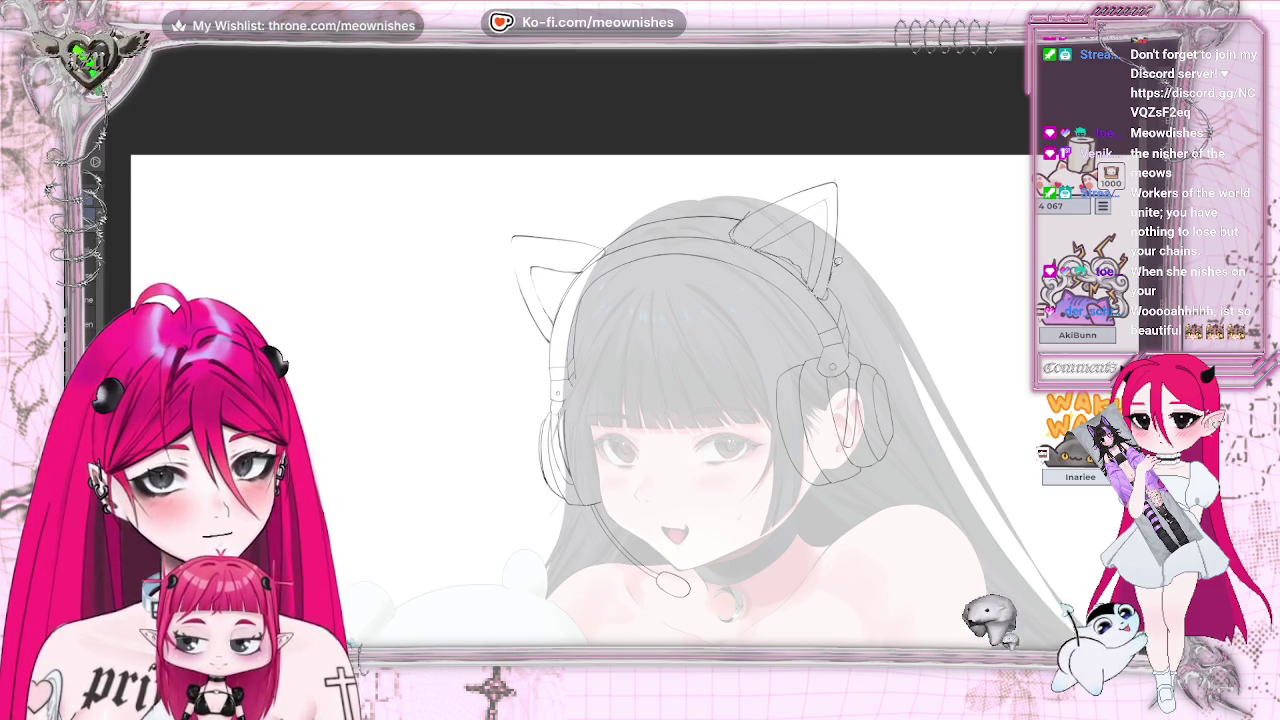
left_click_drag(747, 190, 748, 195)
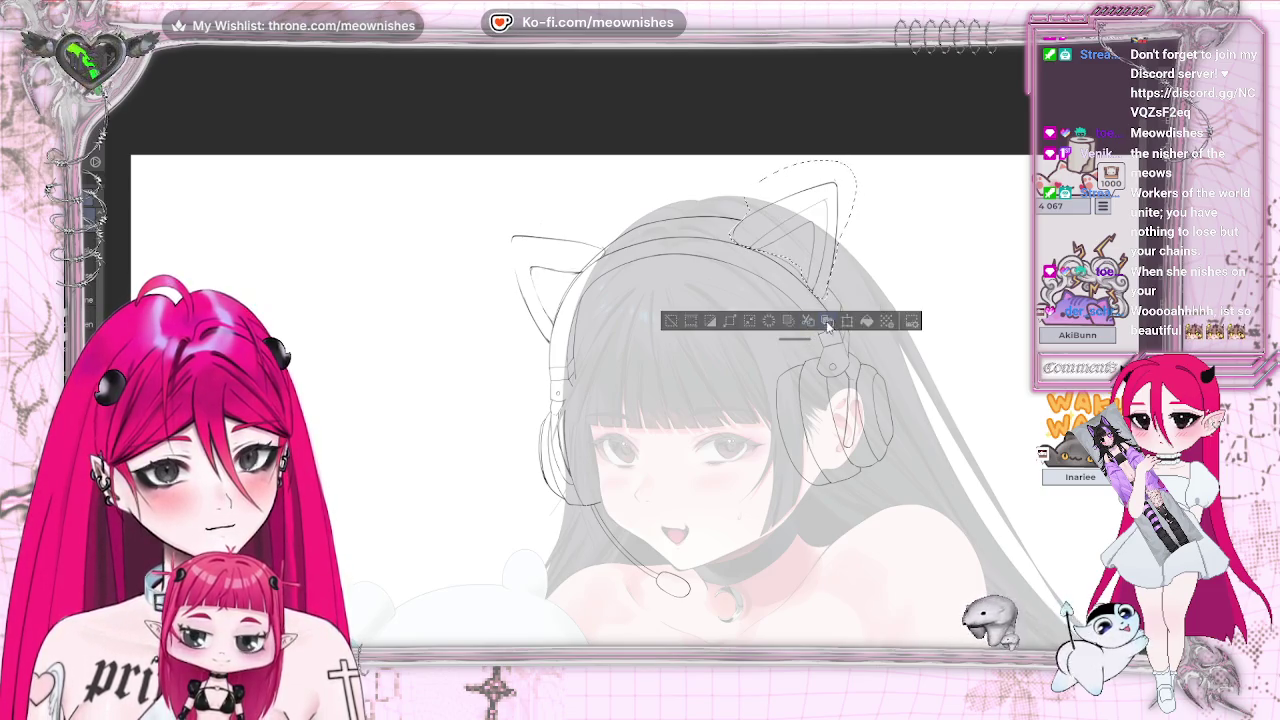
- Duplicate the right cat ear, transform the copy onto the headband's left side, commit it, and sketch a jaw stroke
left_click(672, 323)
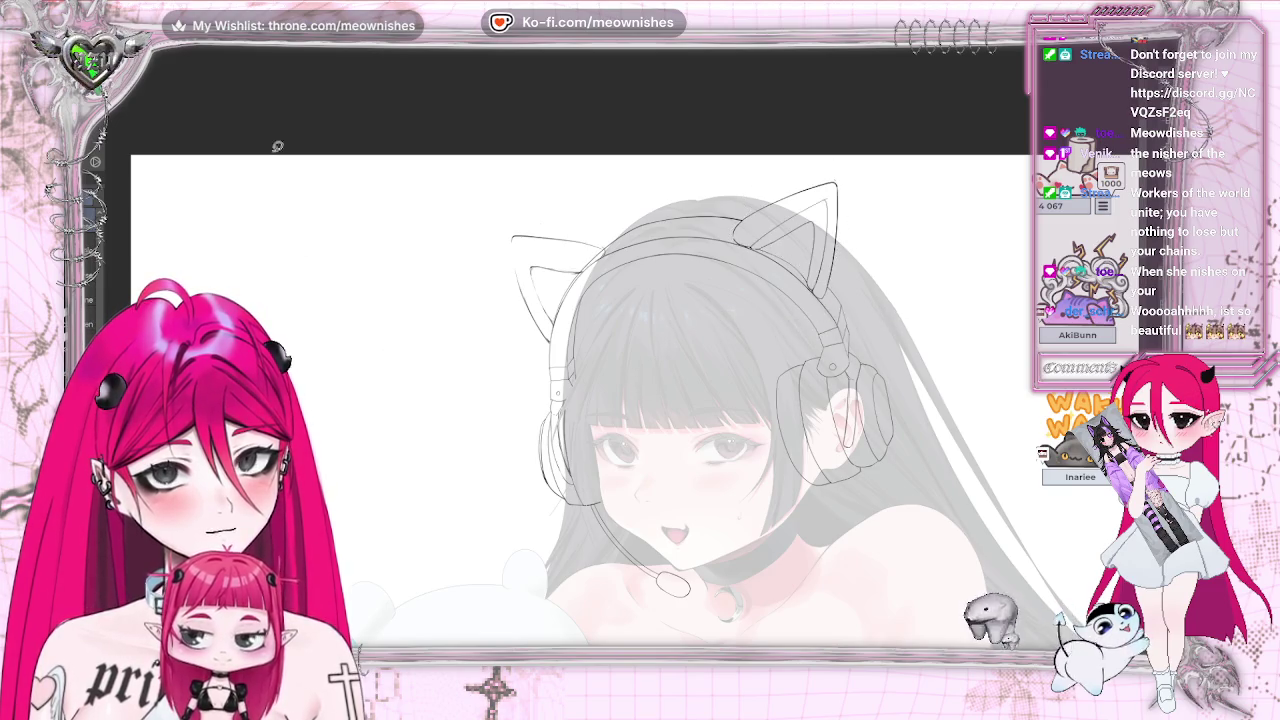
key("ctrl+t")
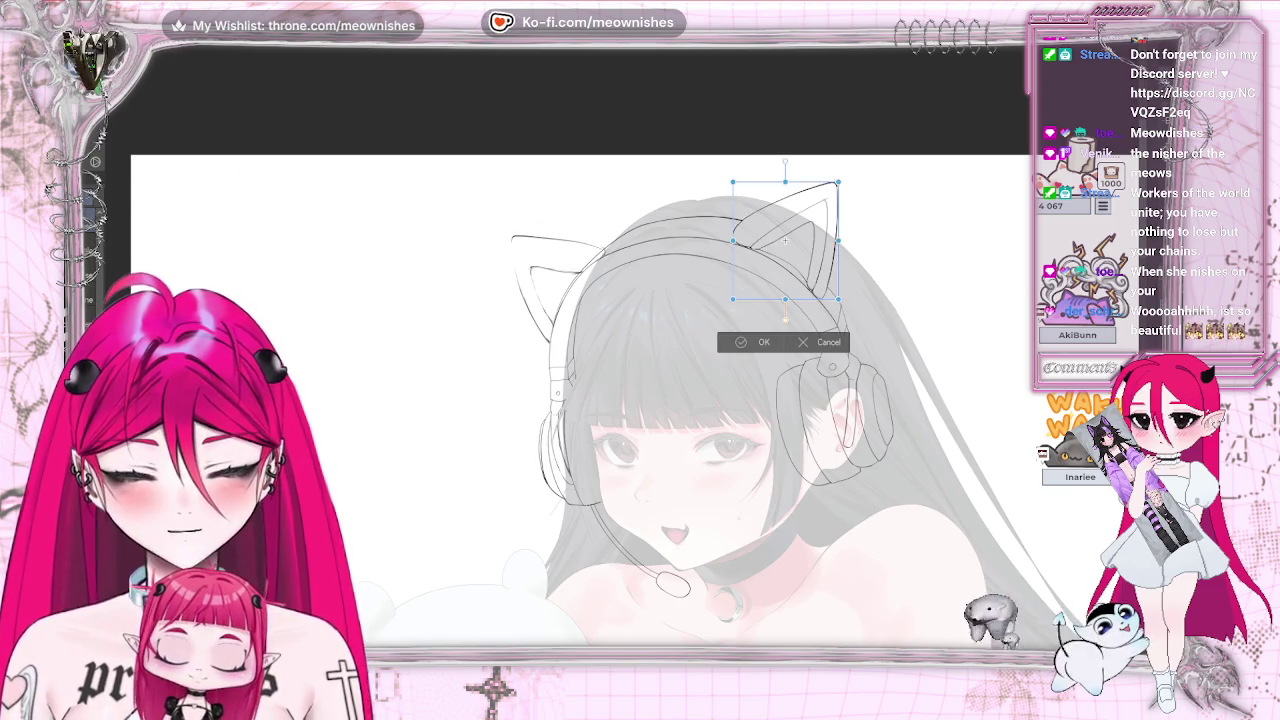
left_click_drag(785, 240, 545, 252)
mouse_move(612, 185)
left_mouse_down()
mouse_move(648, 203)
mouse_move(666, 252)
left_mouse_up()
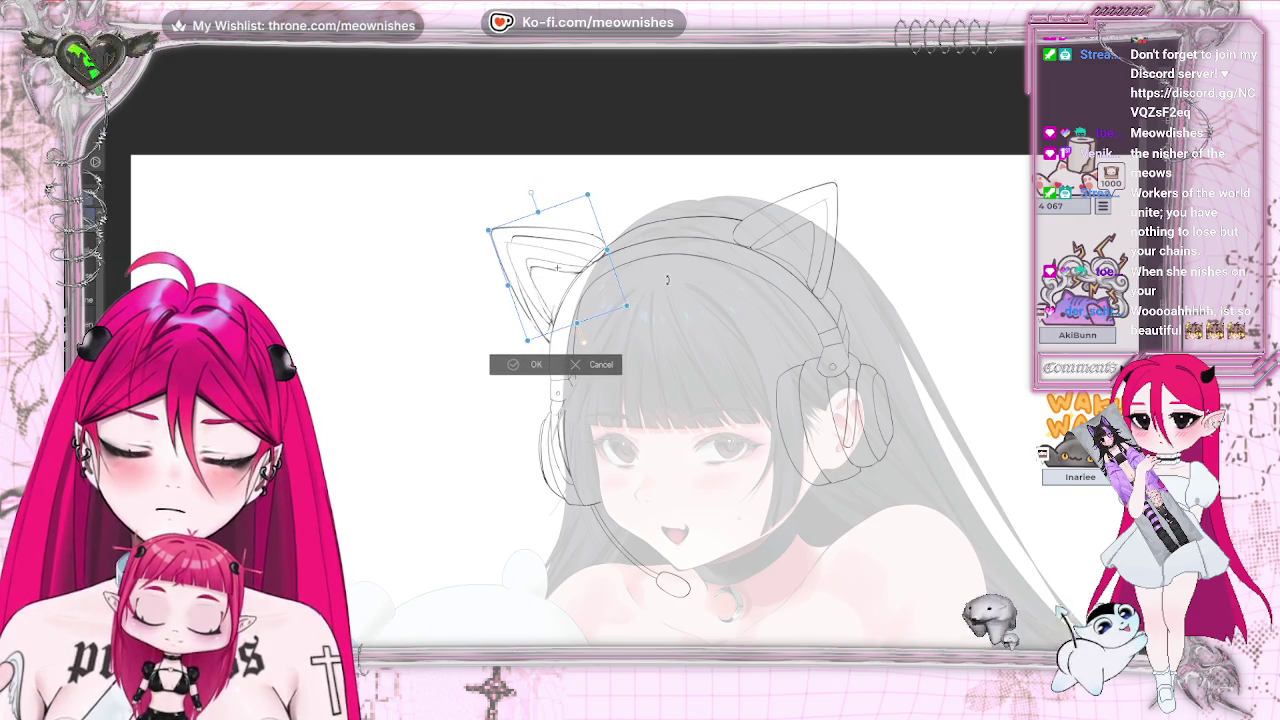
left_click_drag(607, 297, 589, 296)
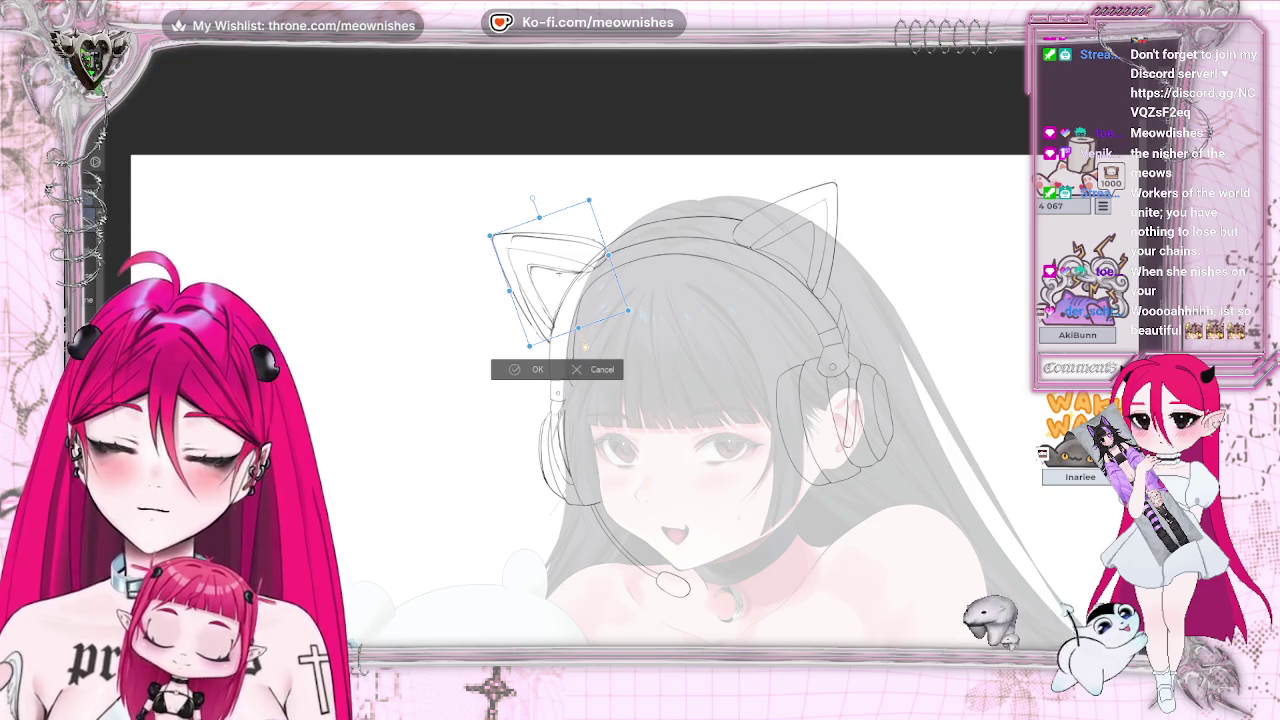
left_click_drag(490, 238, 502, 236)
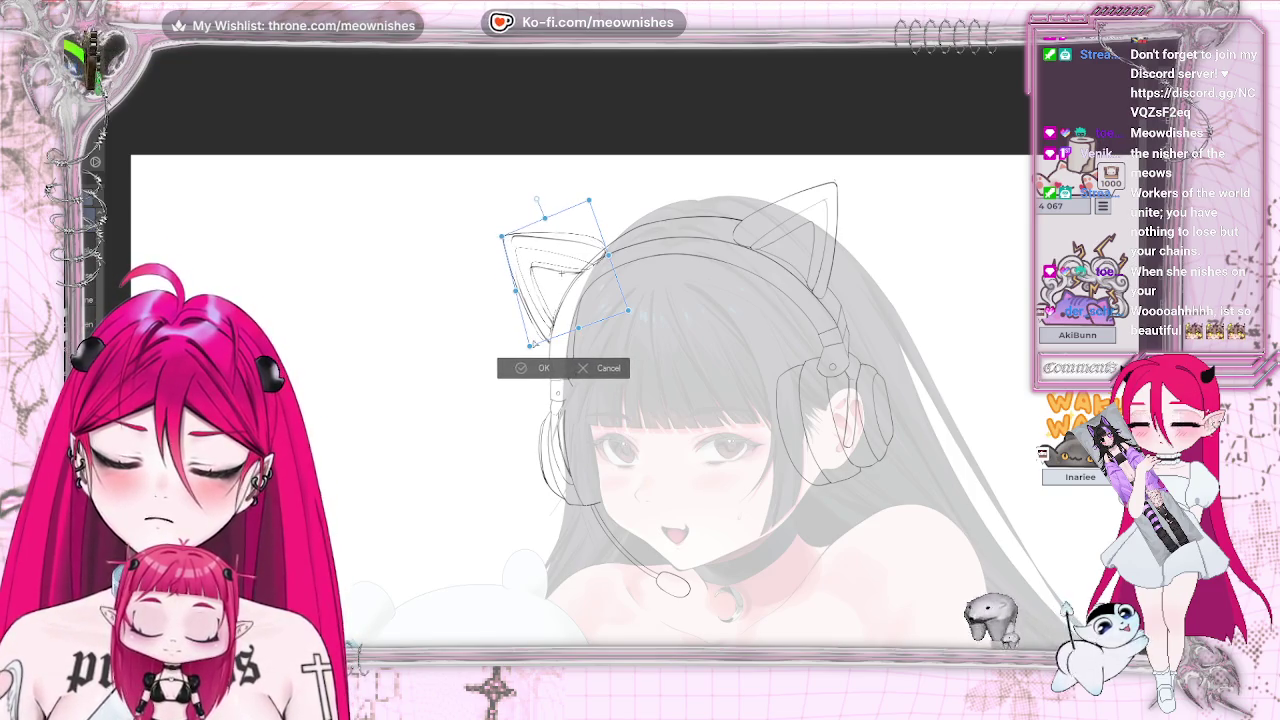
left_click(513, 370)
left_click_drag(556, 392, 673, 585)
key("m")
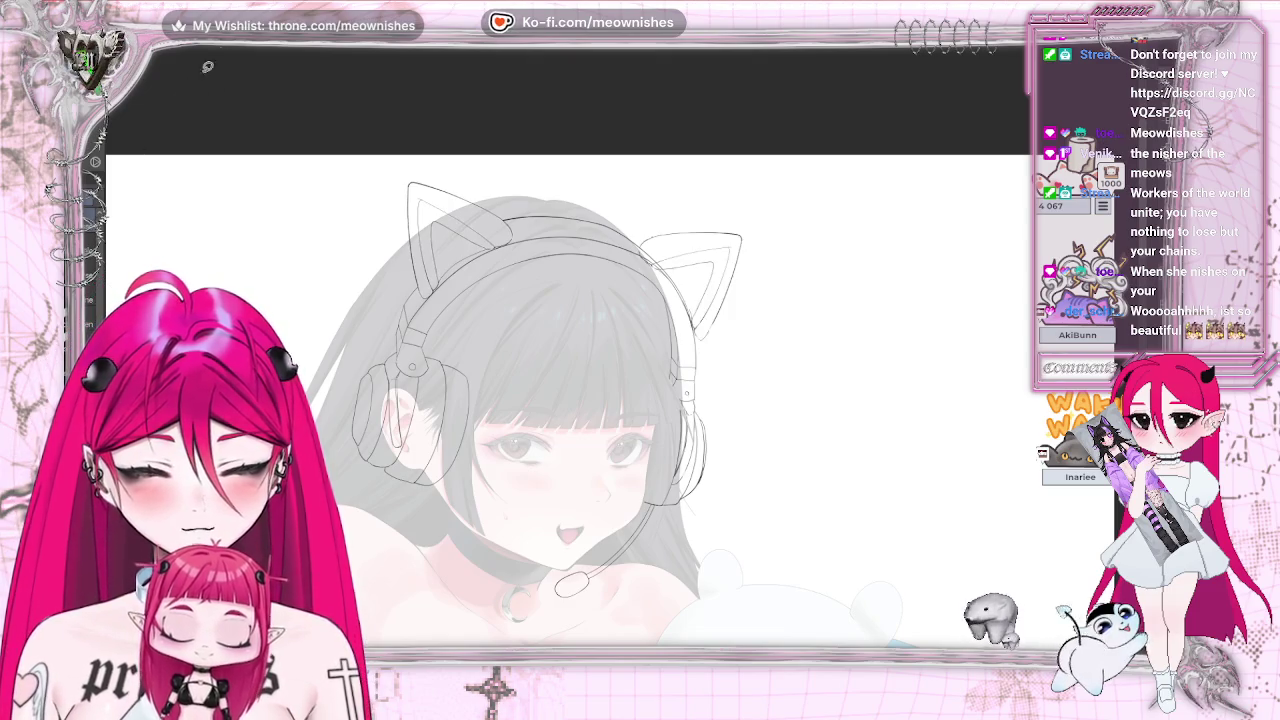
- Undo the misplaced ear and move a mirrored cat-ear copy to the headband's other side, rotating it clockwise
key("ctrl+z")
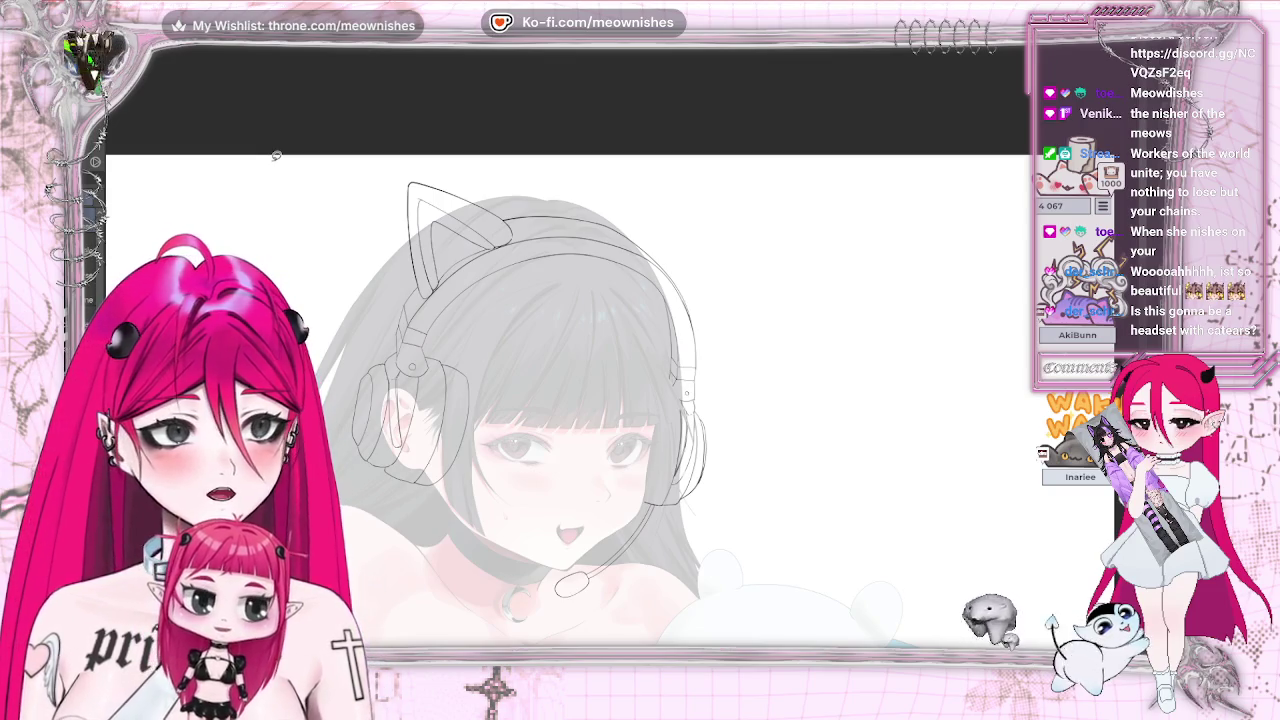
key("ctrl+t")
mouse_move(460, 230)
left_mouse_down()
mouse_move(697, 257)
mouse_move(785, 290)
left_mouse_up()
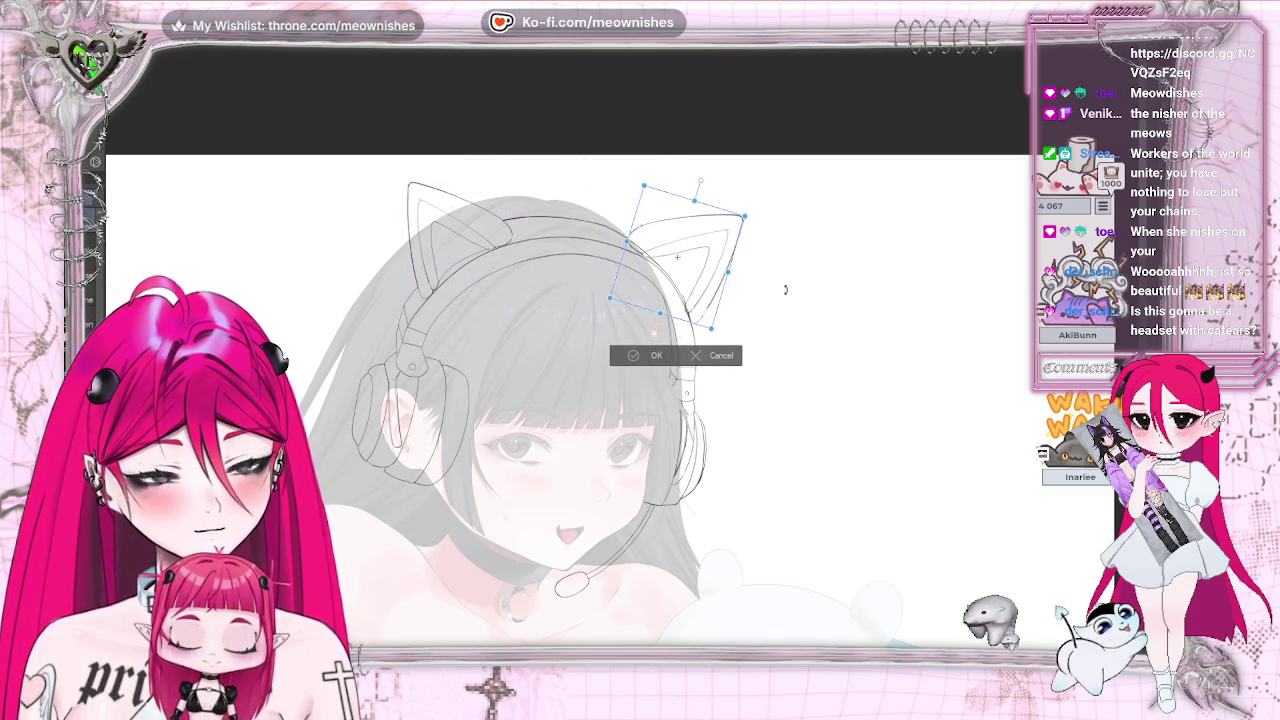
left_click_drag(703, 258, 713, 272)
mouse_move(790, 262)
left_mouse_down()
mouse_move(799, 280)
mouse_move(812, 265)
mouse_move(800, 269)
left_mouse_up()
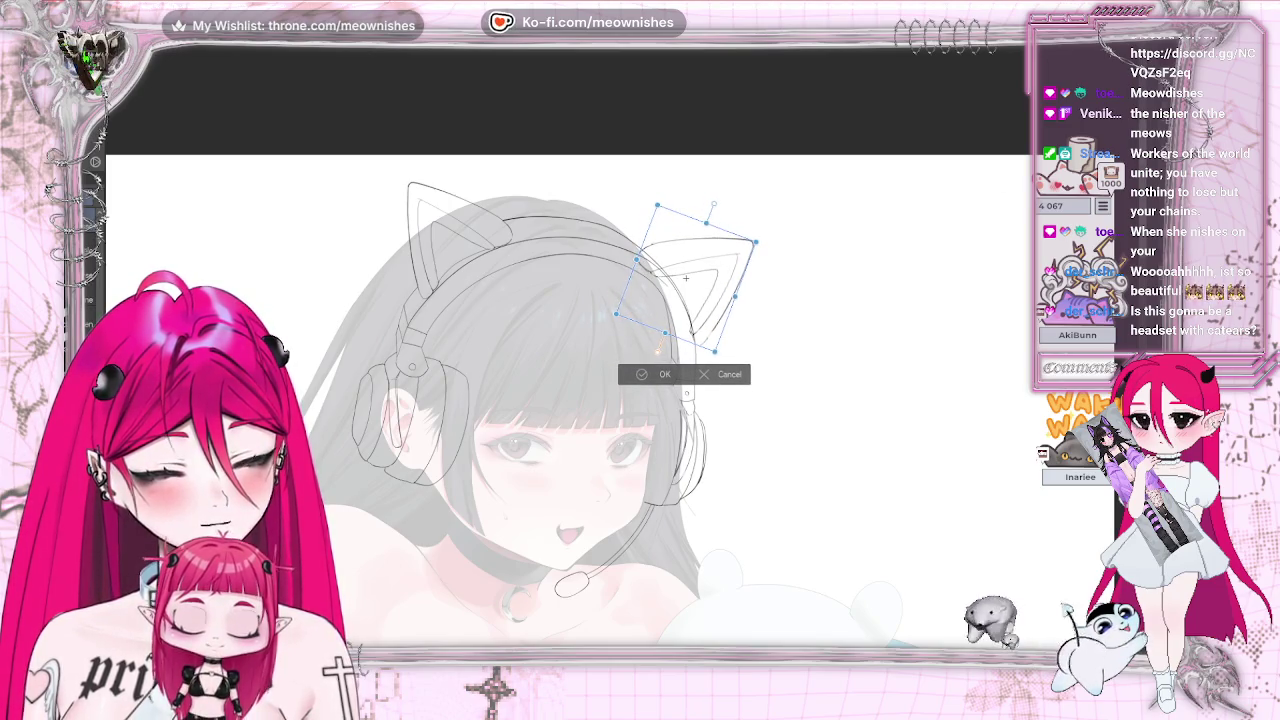
key("h")
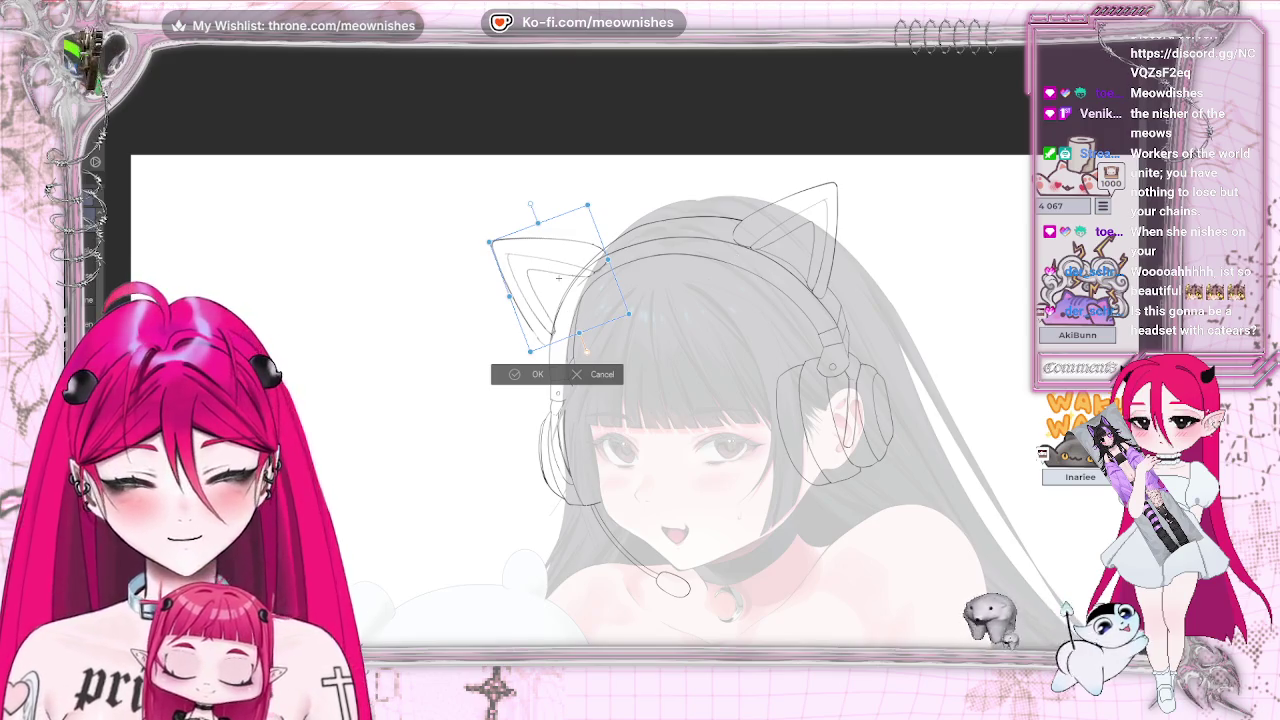
- Fine-tune the copied ear's corners, position and rotation in mirrored view, then commit the transform
left_click_drag(628, 315, 617, 307)
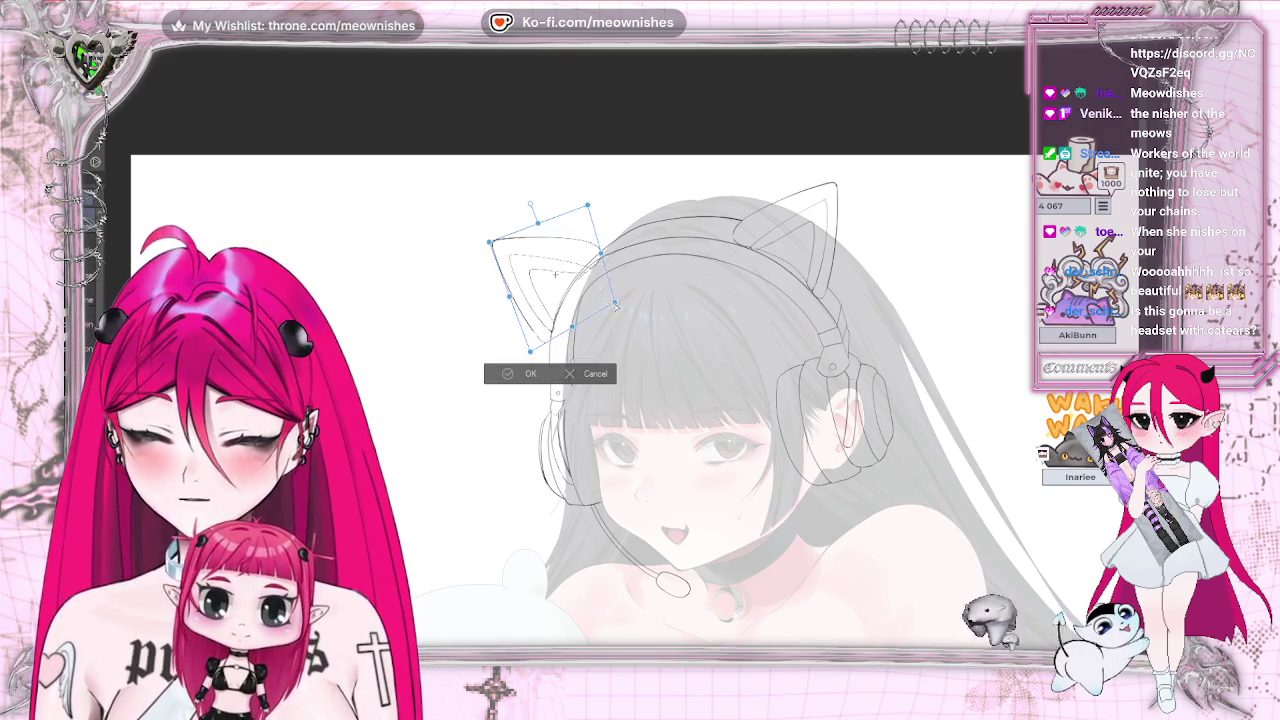
key("h")
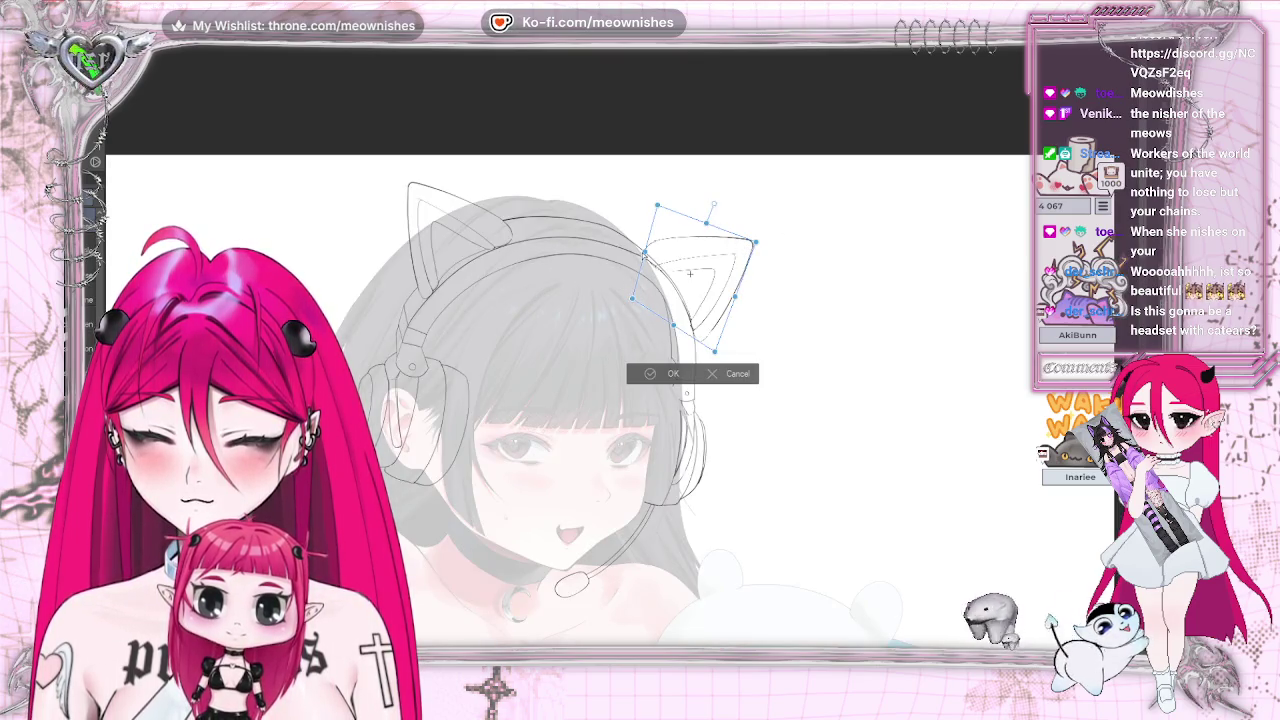
left_click_drag(689, 272, 693, 285)
left_click_drag(775, 295, 775, 296)
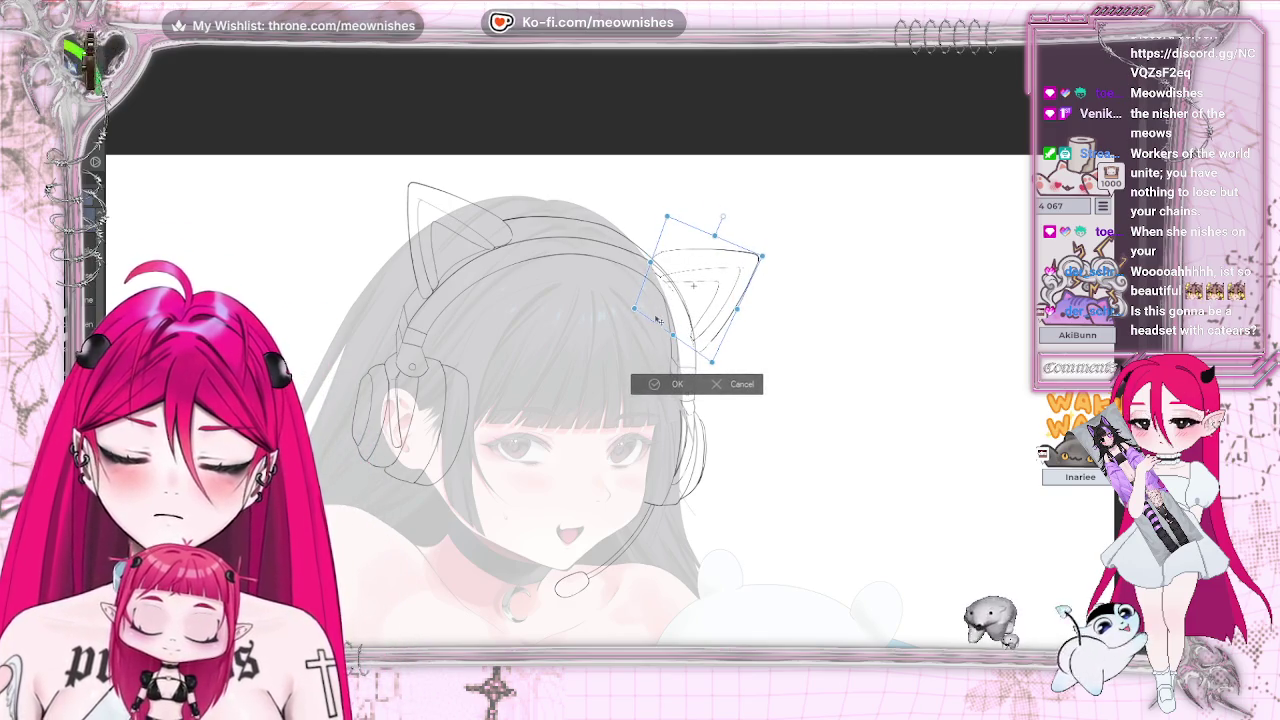
left_click_drag(634, 312, 632, 315)
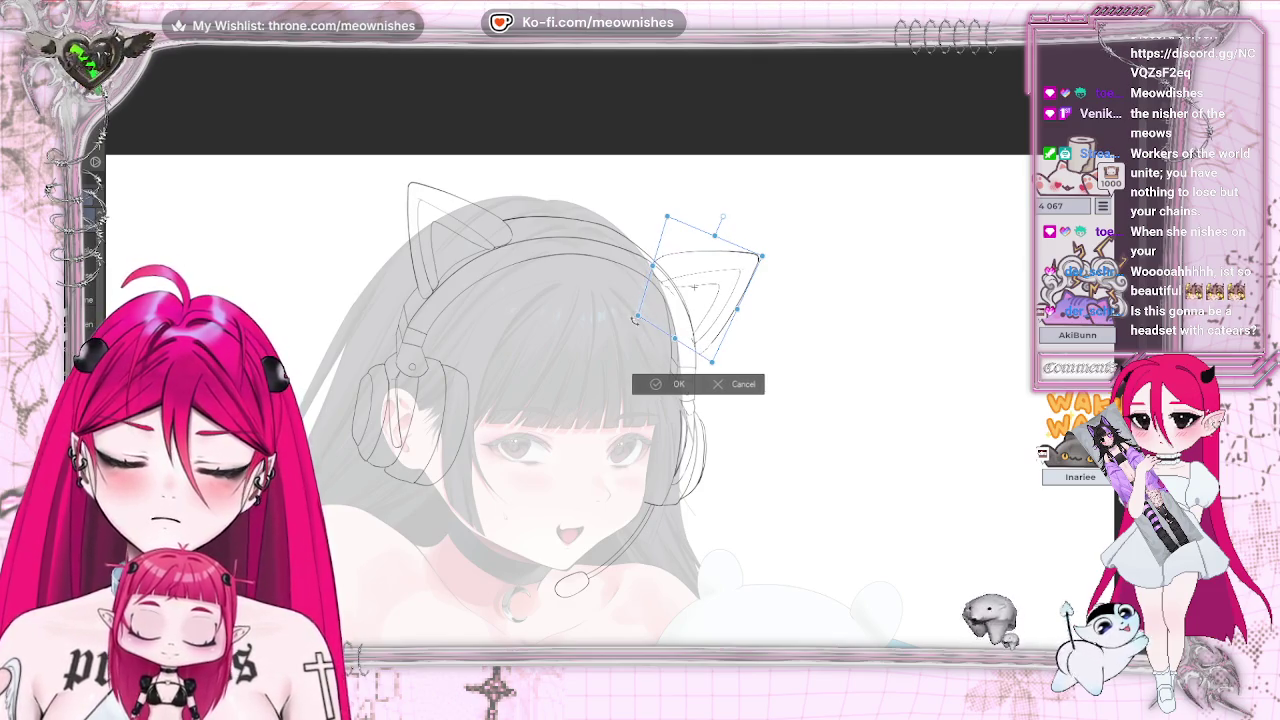
left_click(648, 384)
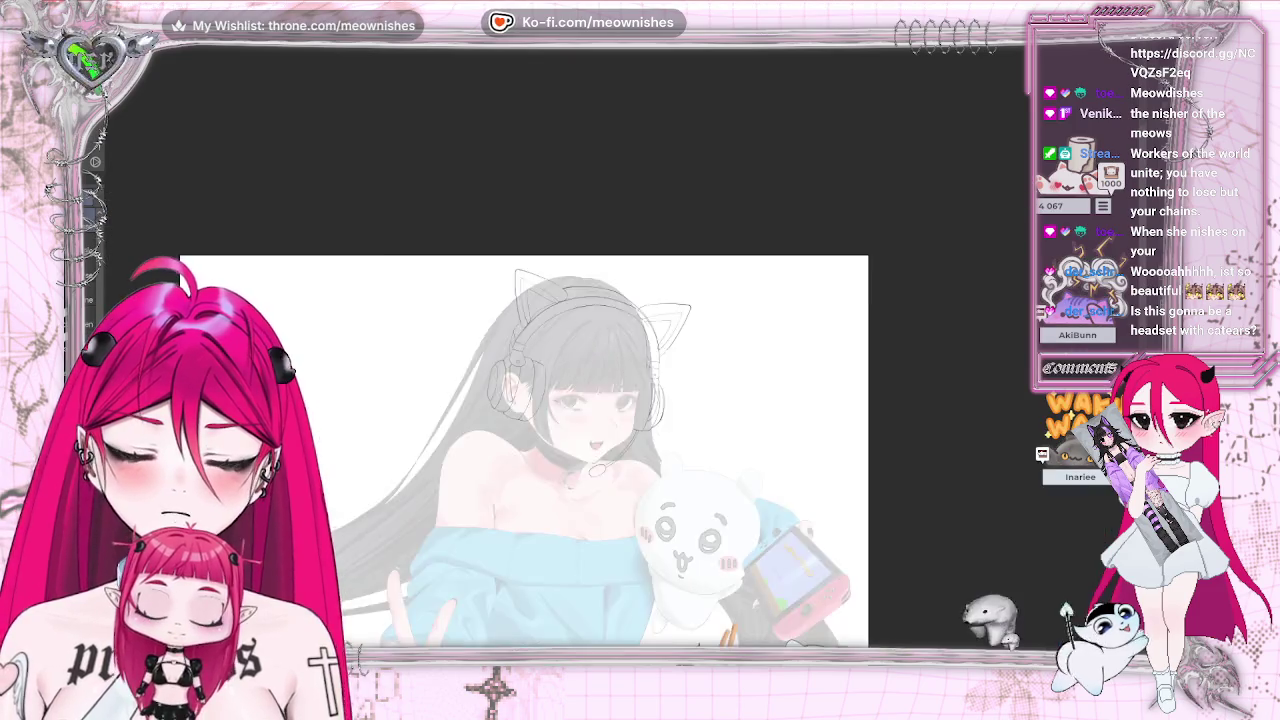
key("h")
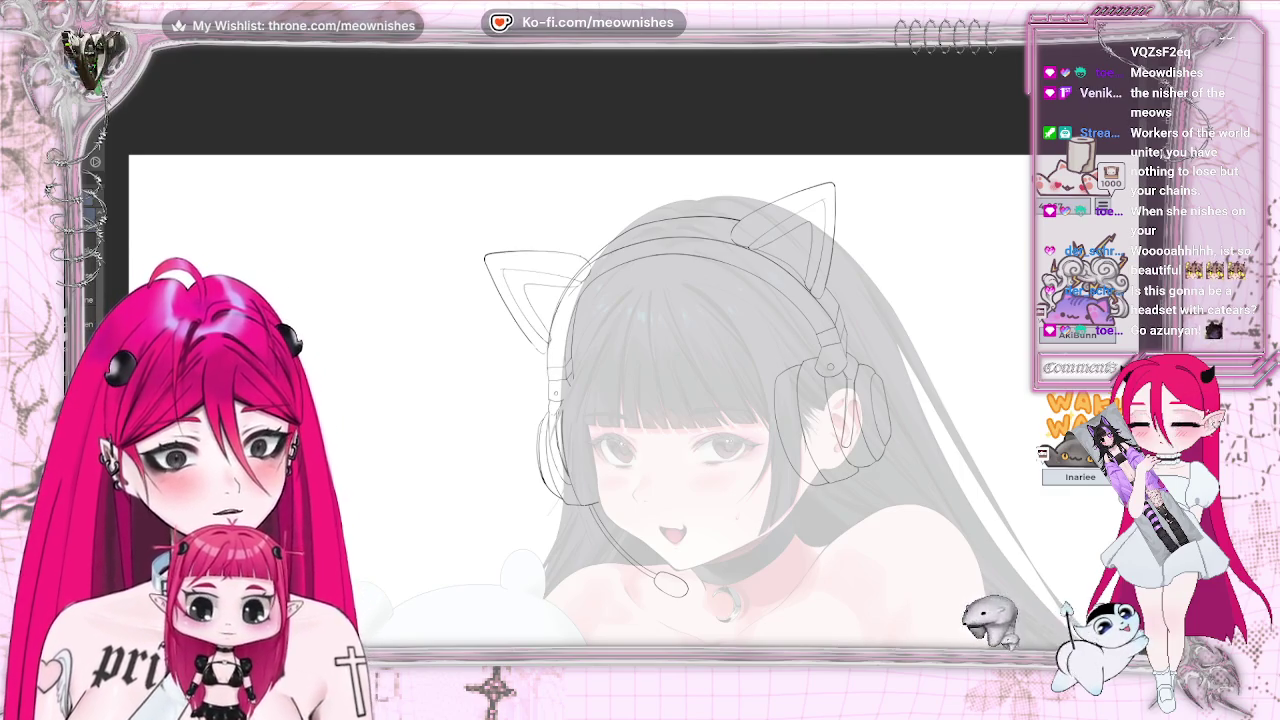
key("h")
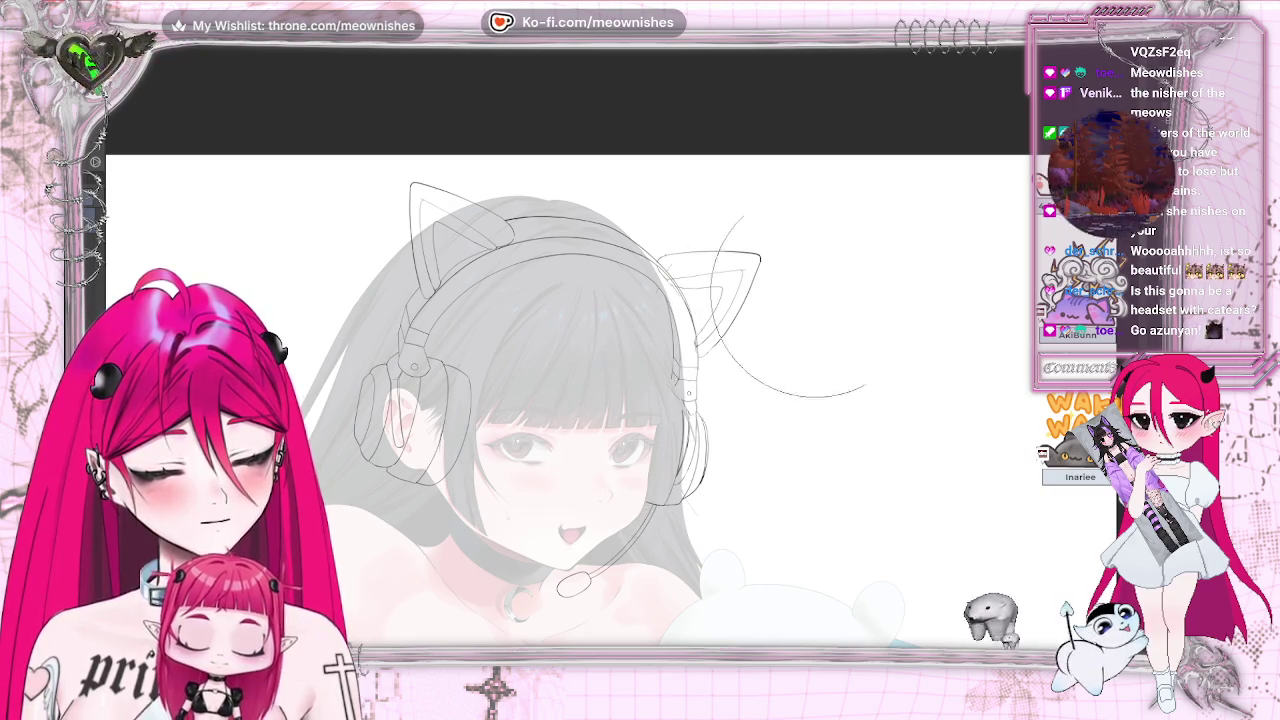
key("ctrl+0")
key("m")
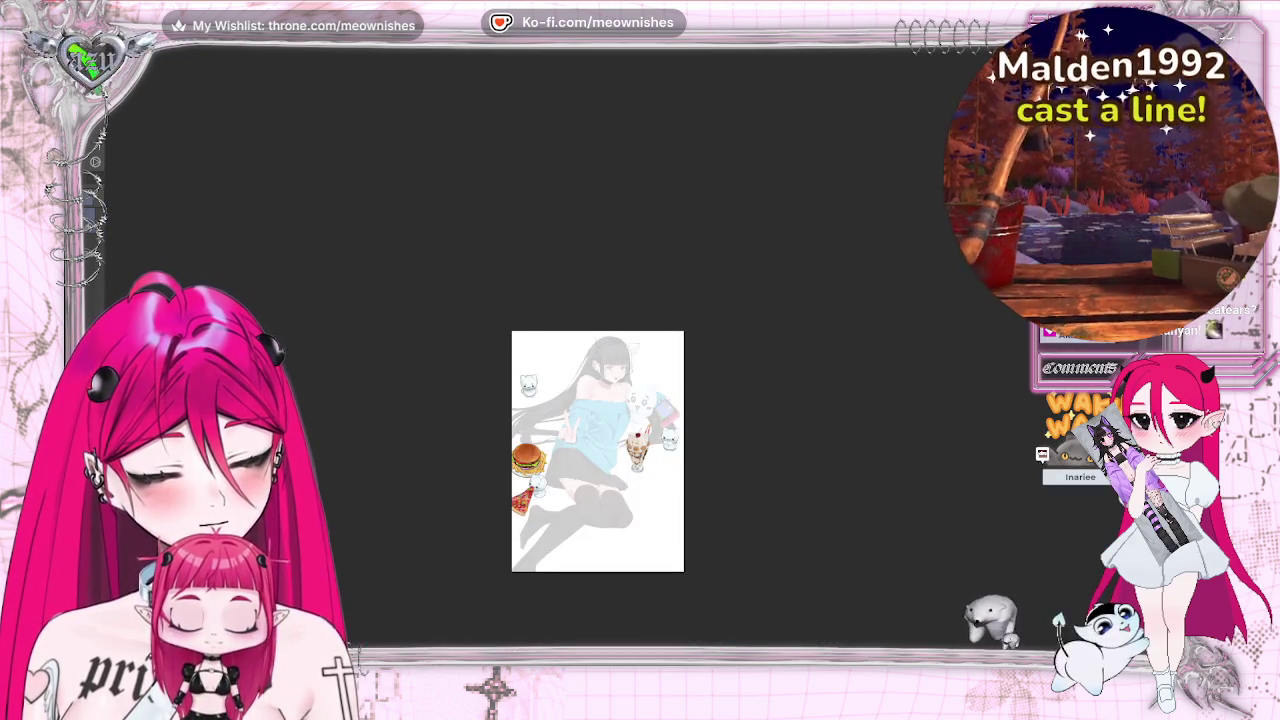
scroll(570, 400, "up", 5)
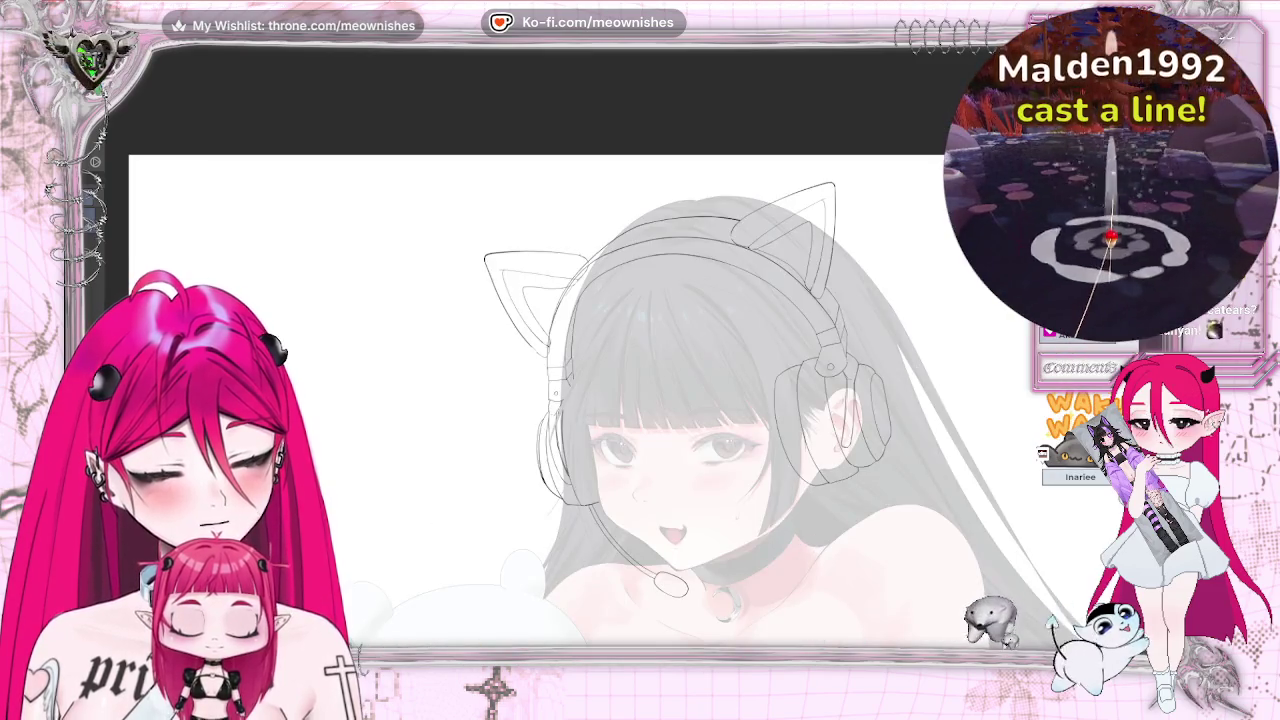
key("6")
key("6")
key("6")
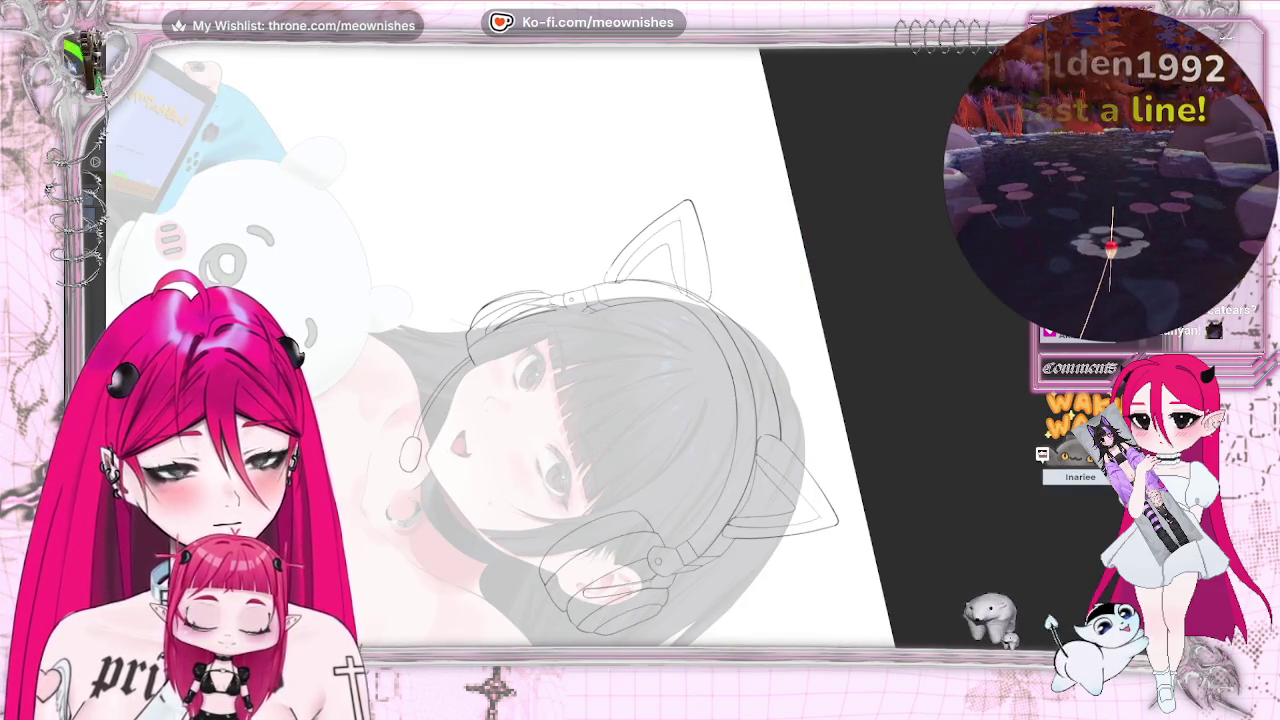
key("ctrl+0")
key("ctrl+minus")
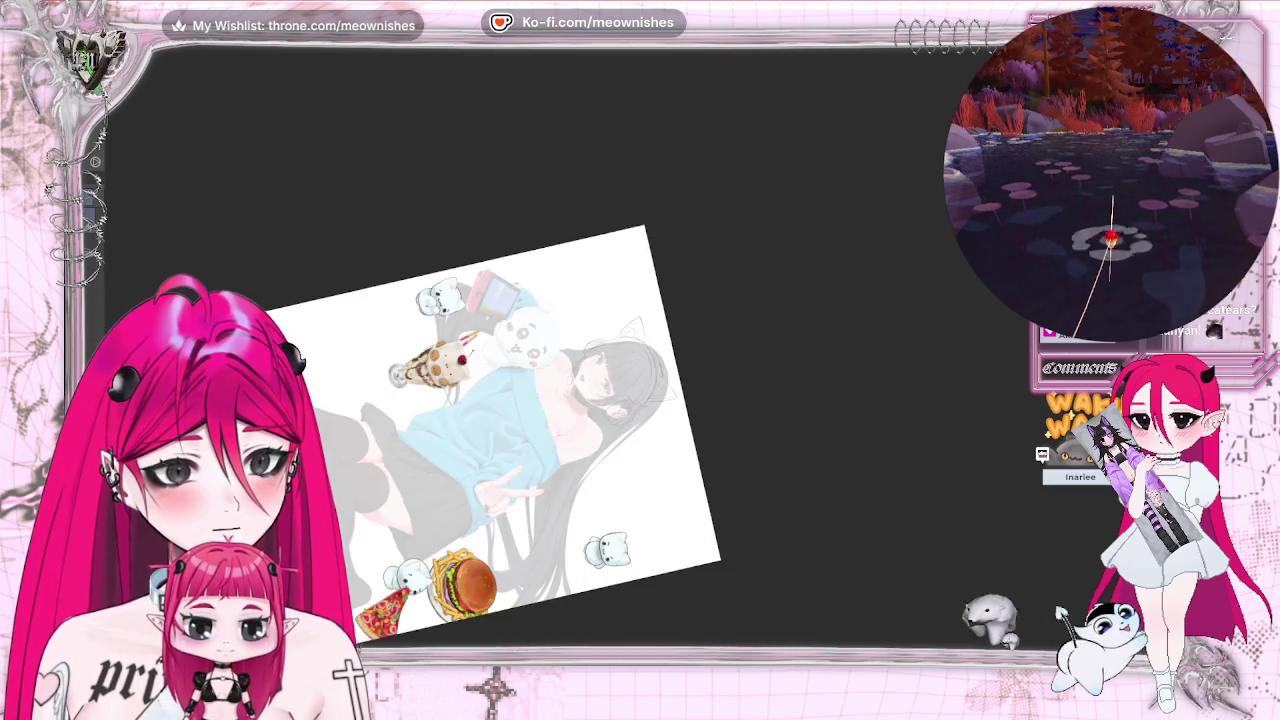
key("ctrl+minus")
key("ctrl+plus")
key("ctrl+plus")
key("ctrl+plus")
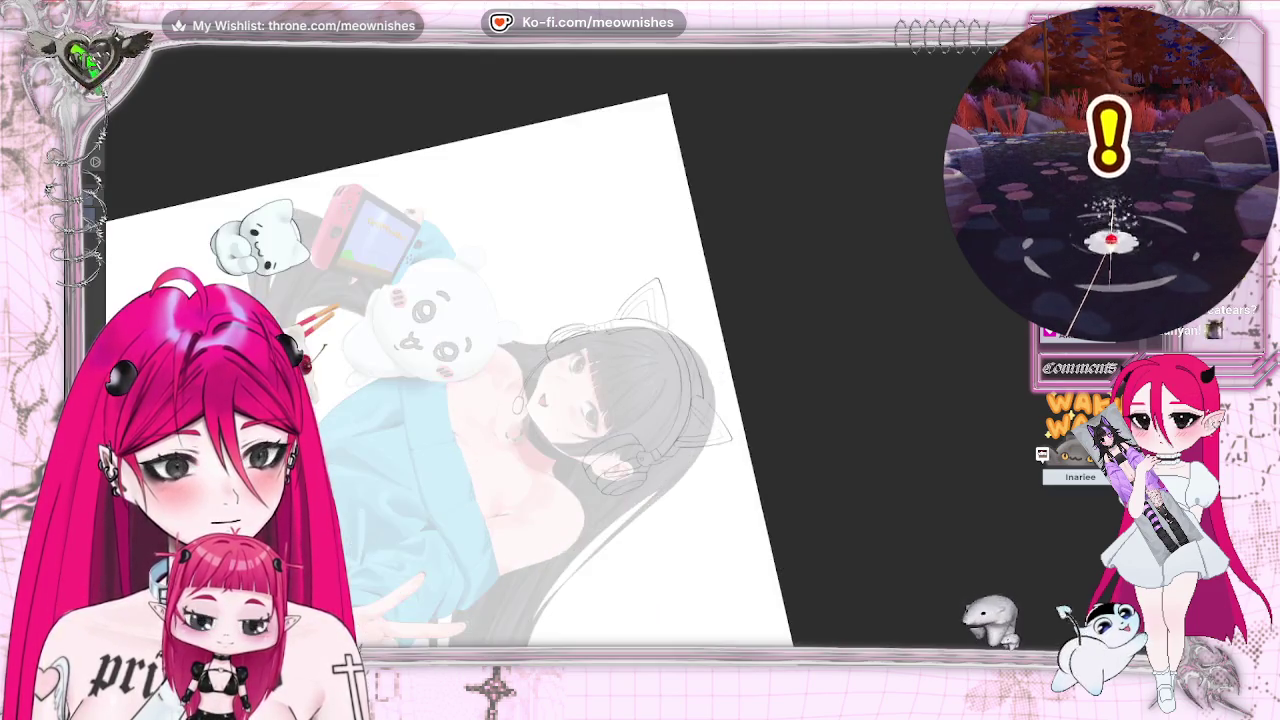
key("ctrl+plus")
left_click_drag(460, 76, 470, 78)
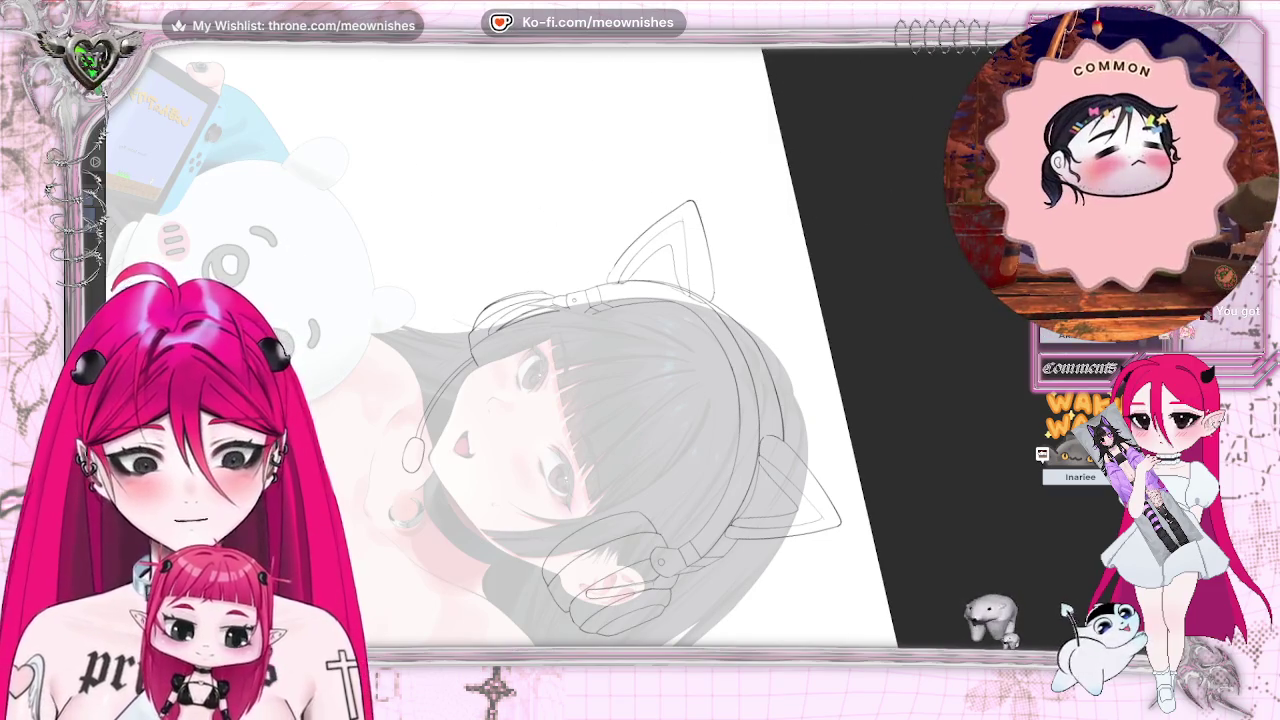
left_click_drag(617, 259, 690, 205)
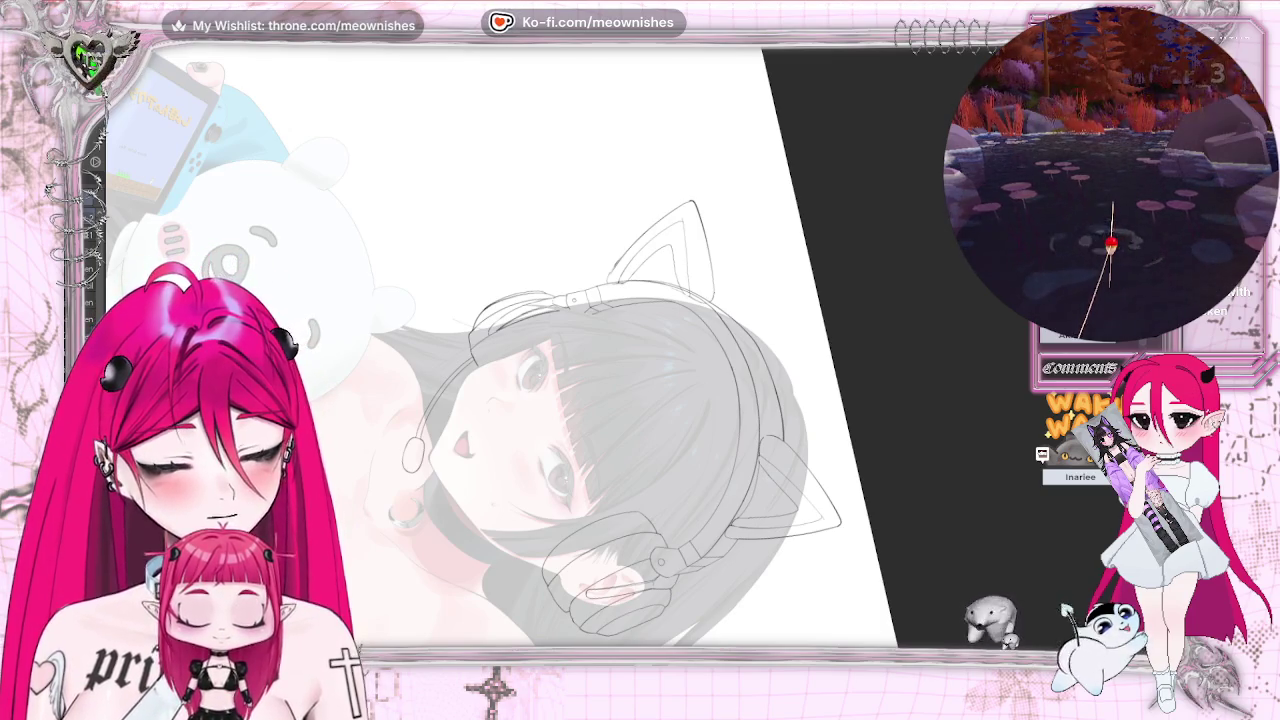
key("ctrl+0")
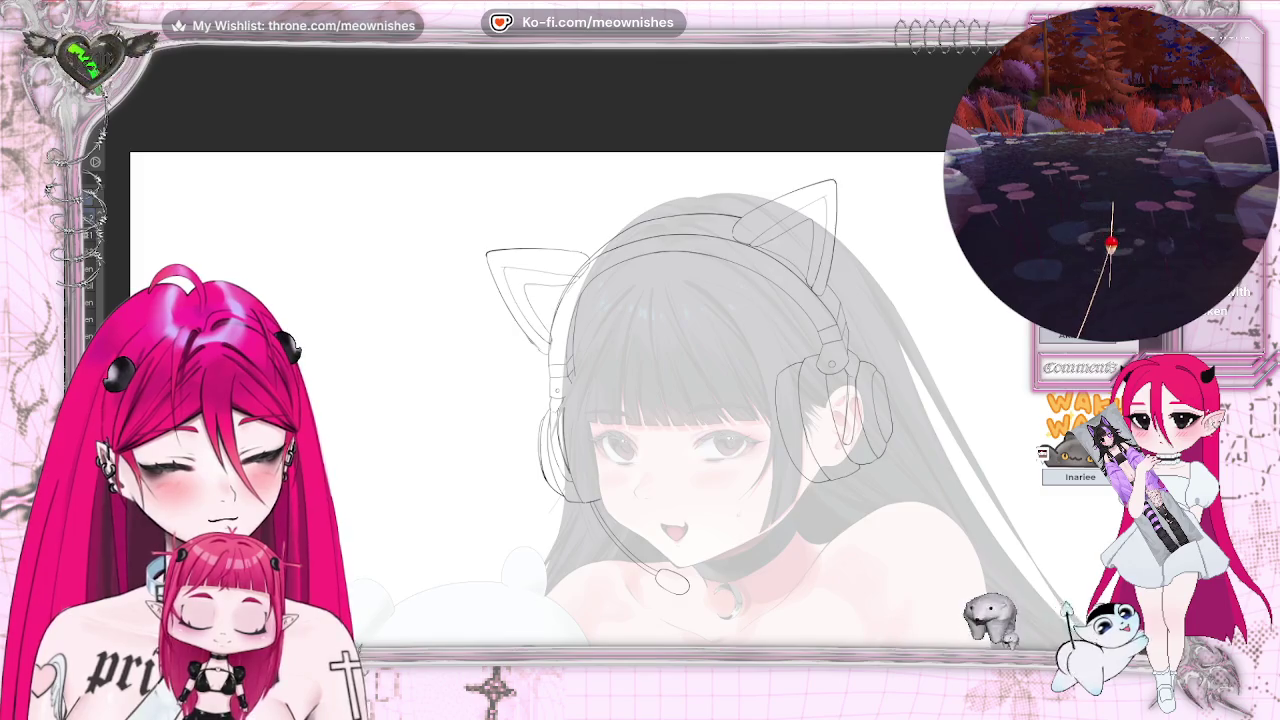
key("ctrl+minus")
key("ctrl+minus")
key("ctrl+plus")
key("ctrl+plus")
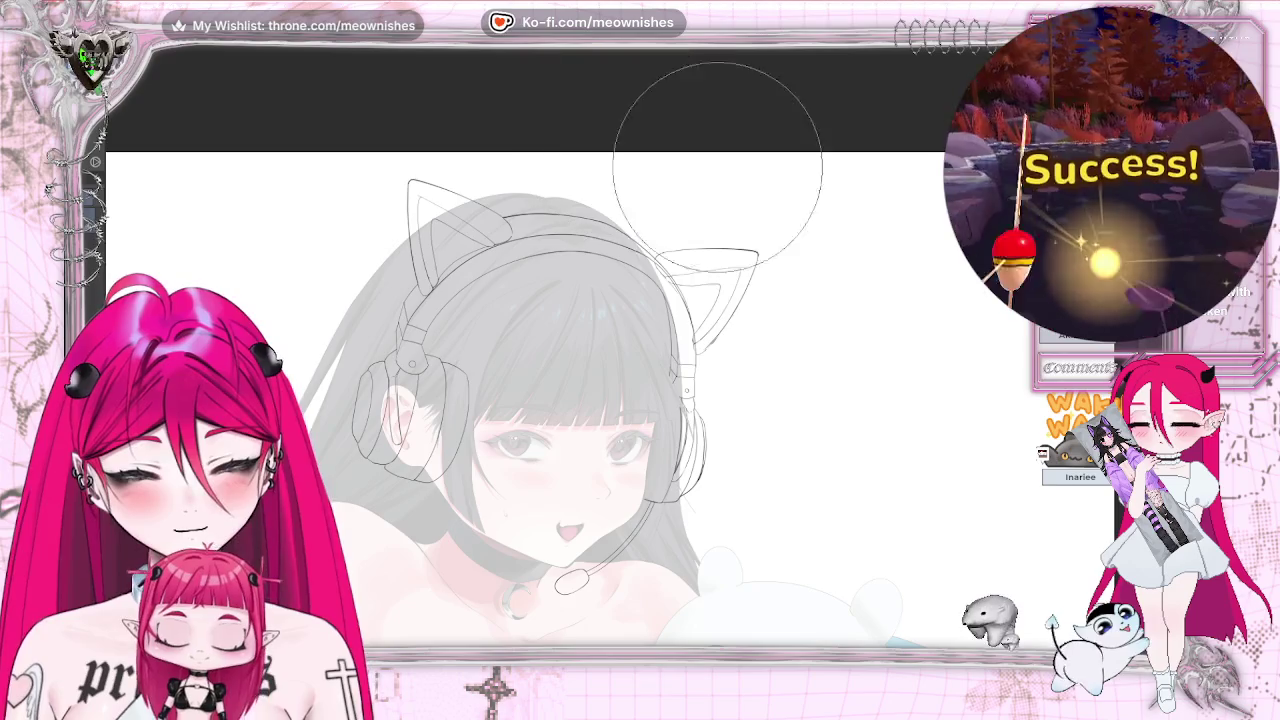